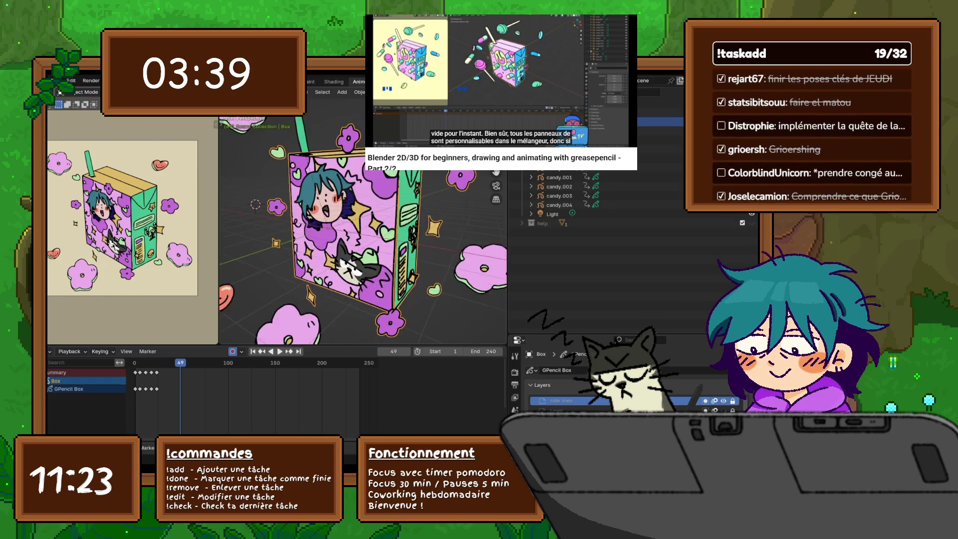
# Play the juice box animation, stop at frame 43, and orbit to see the box's right side.
pyautogui.press('space')
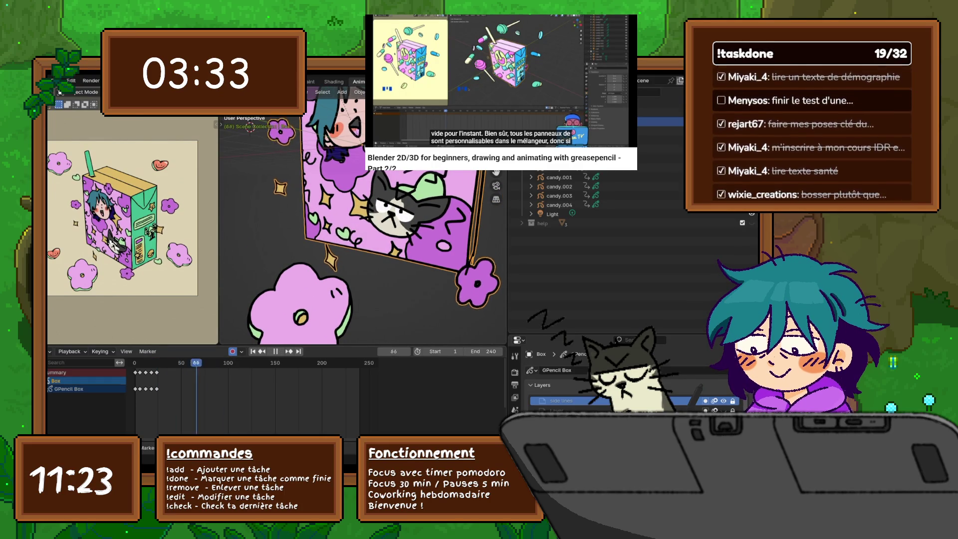
pyautogui.press('space')
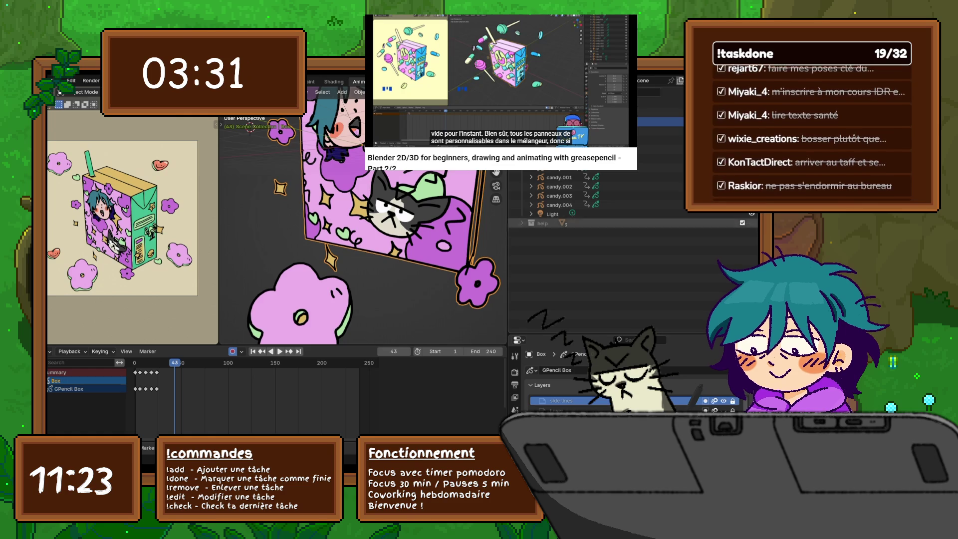
pyautogui.moveTo(379, 224); pyautogui.dragTo(339, 235, button='middle')
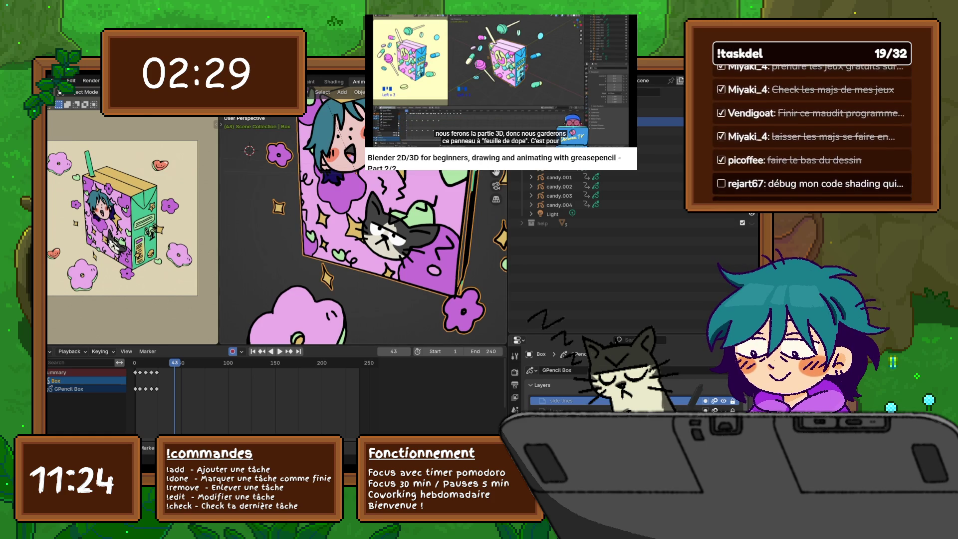
pyautogui.scroll(-5, 363, 229)
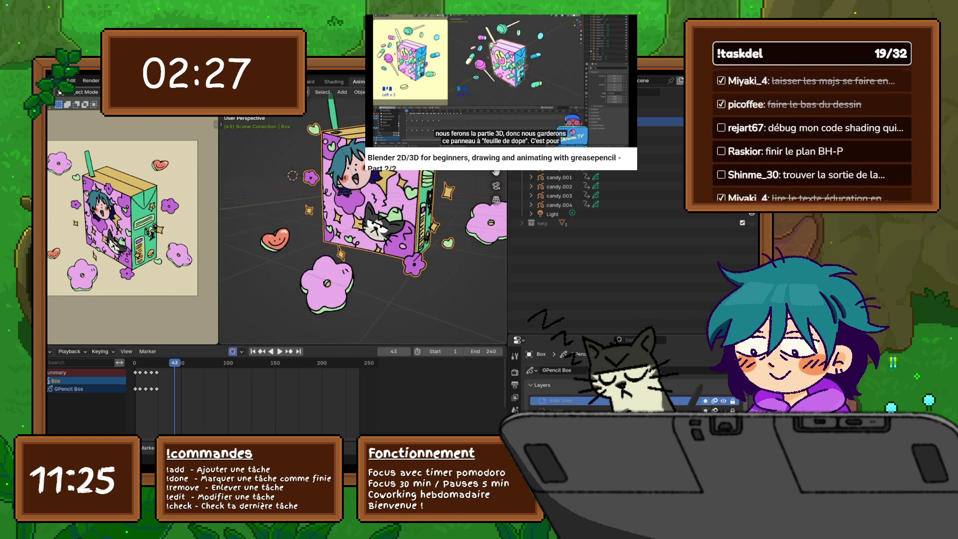
# Turn the box to face forward, rewind to frame 1, and box-select keyframes at frames 1–5.
pyautogui.moveTo(364, 230); pyautogui.dragTo(406, 224, button='middle')
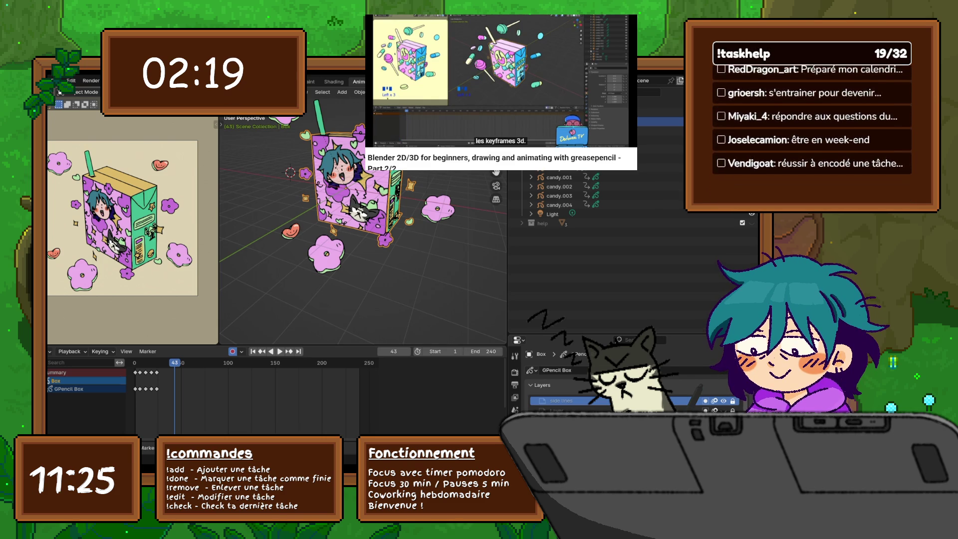
pyautogui.hotkey('shift', 'ctrl', 'space')
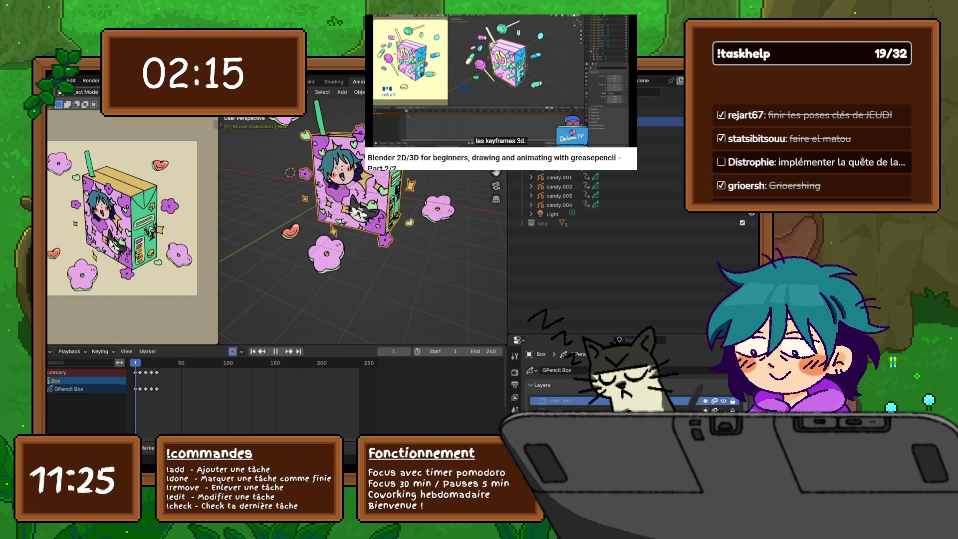
pyautogui.click(55, 83)
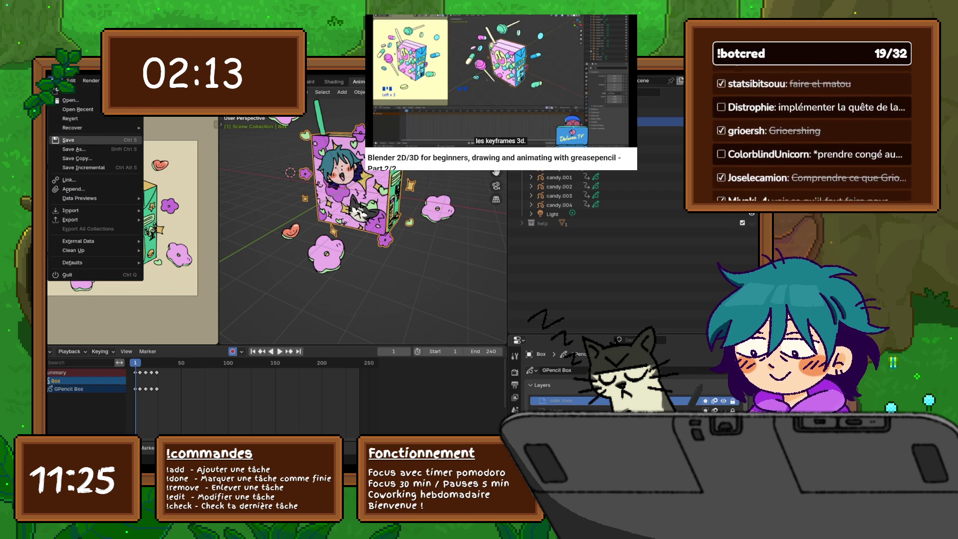
pyautogui.press('Escape')
pyautogui.moveTo(169, 398); pyautogui.dragTo(139, 369)
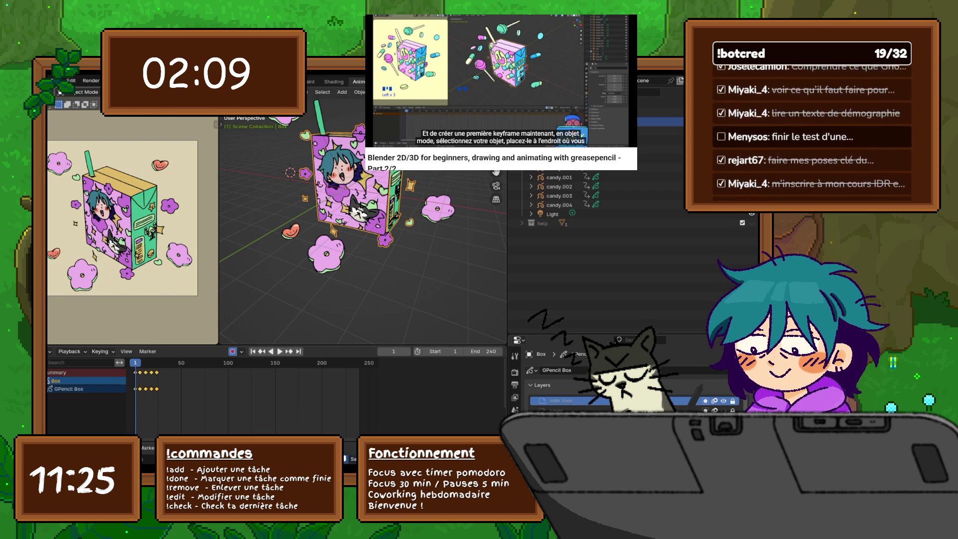
# Raise the box, then advance the playhead to frame 12.
pyautogui.press('g')
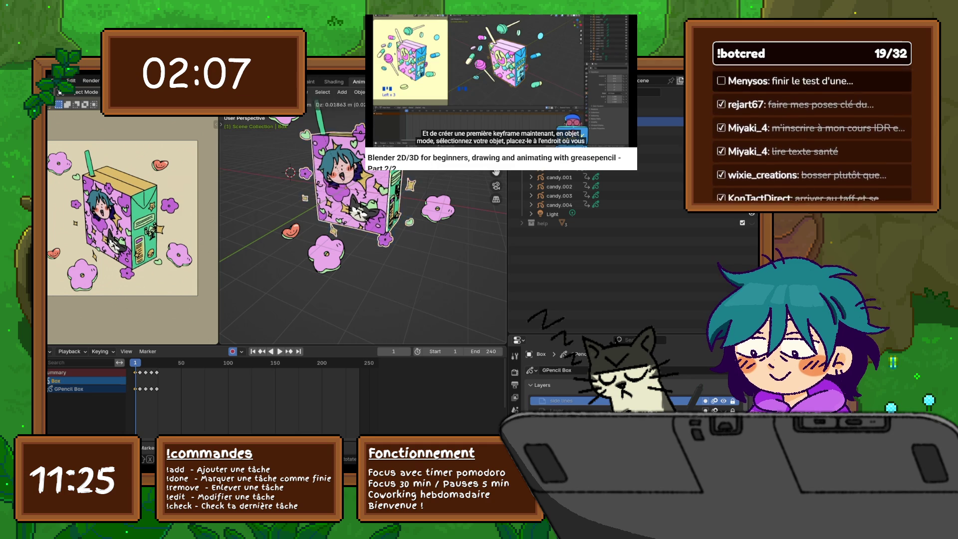
pyautogui.press('Return')
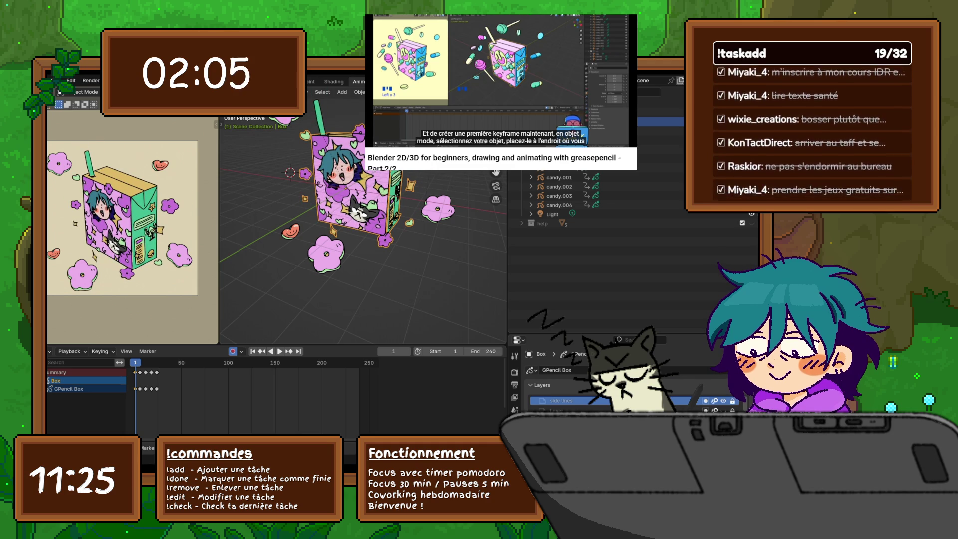
pyautogui.press('Right')
pyautogui.press('Right')
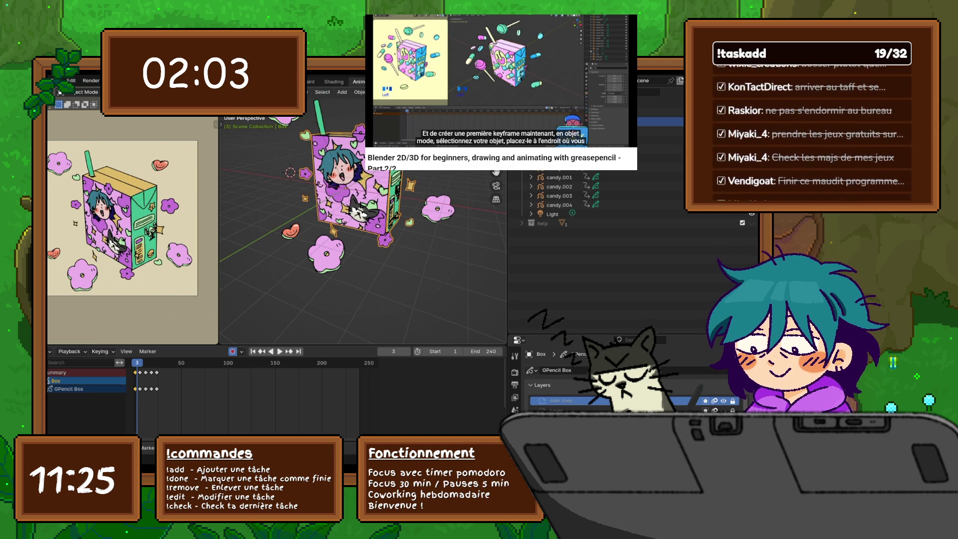
pyautogui.press('Up')
pyautogui.press('Up')
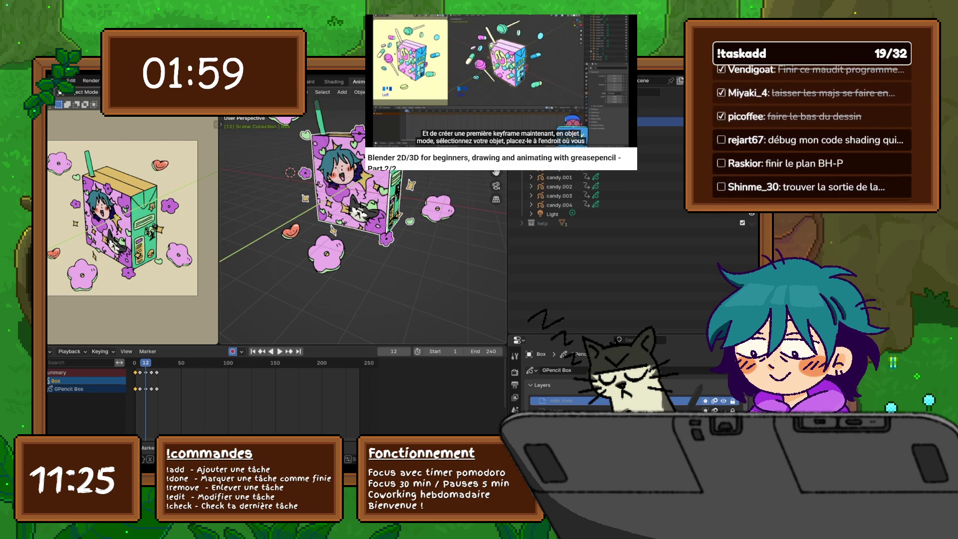
# Key a Z-axis raise at frame 12, undo it, and open the Insert Keyframe menu at frame 1.
pyautogui.press('g')
pyautogui.press('z')
pyautogui.press('Return')
pyautogui.press('i')
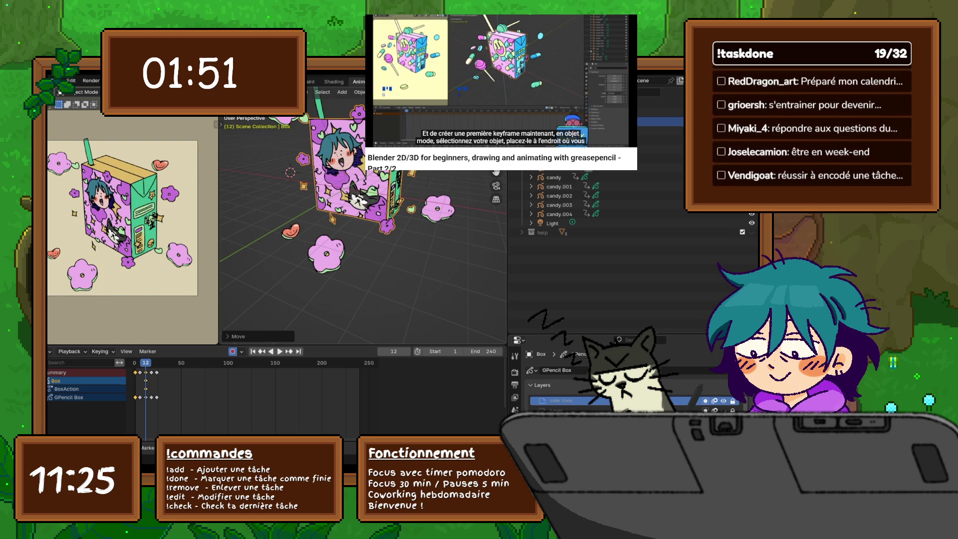
pyautogui.hotkey('ctrl', 'z')
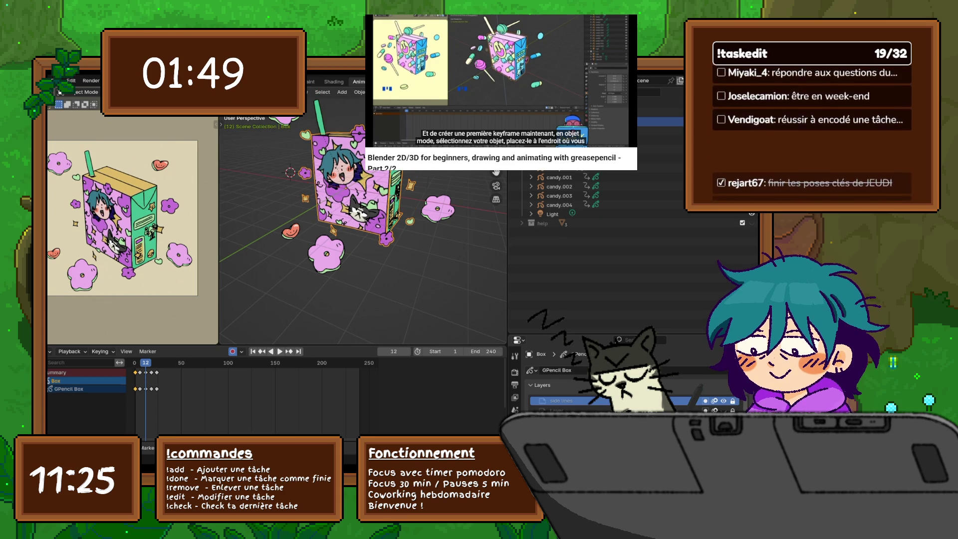
pyautogui.moveTo(145, 363); pyautogui.dragTo(135, 362)
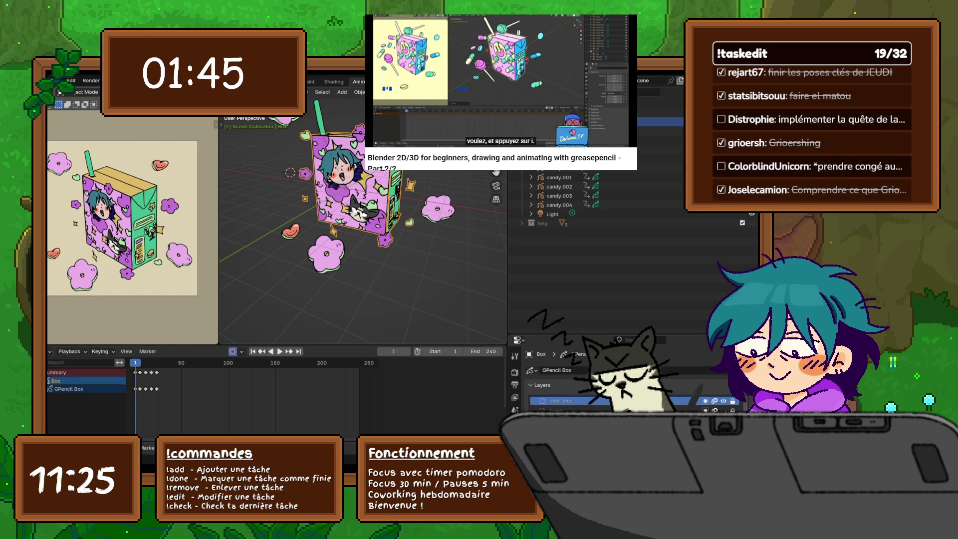
pyautogui.press('i')
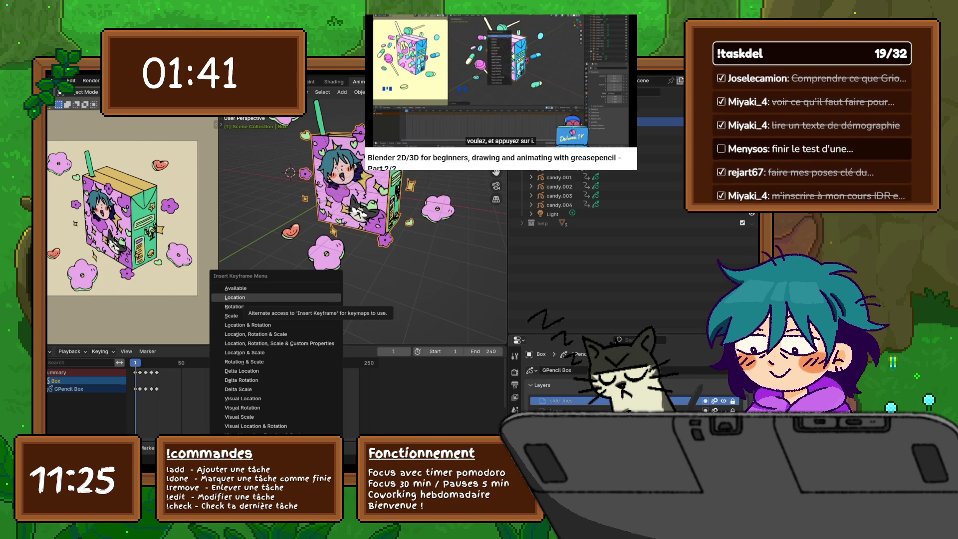
# Key the box's location at frame 1, add Location & Rotation keys at frame 24, and preview playback.
pyautogui.click(242, 325)
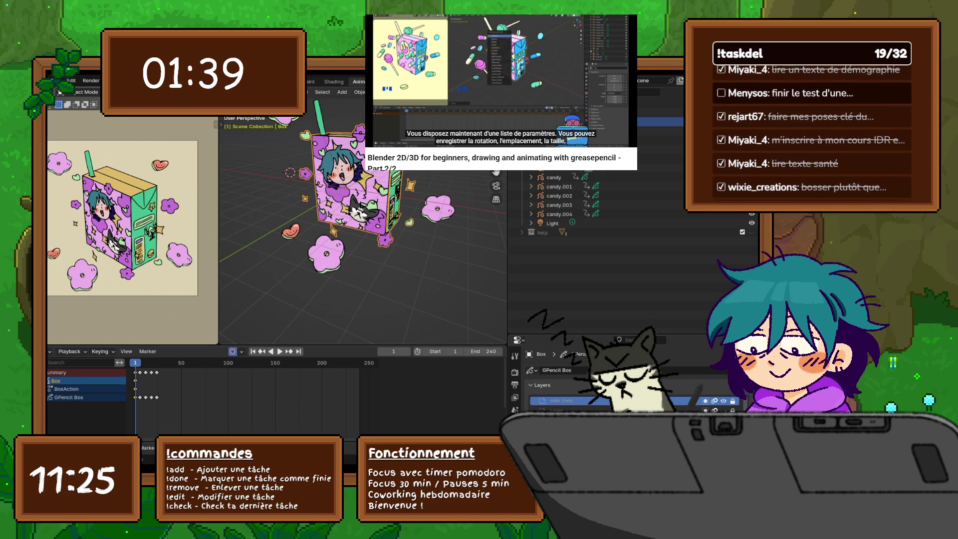
pyautogui.press('Up')
pyautogui.press('Up')
pyautogui.press('Up')
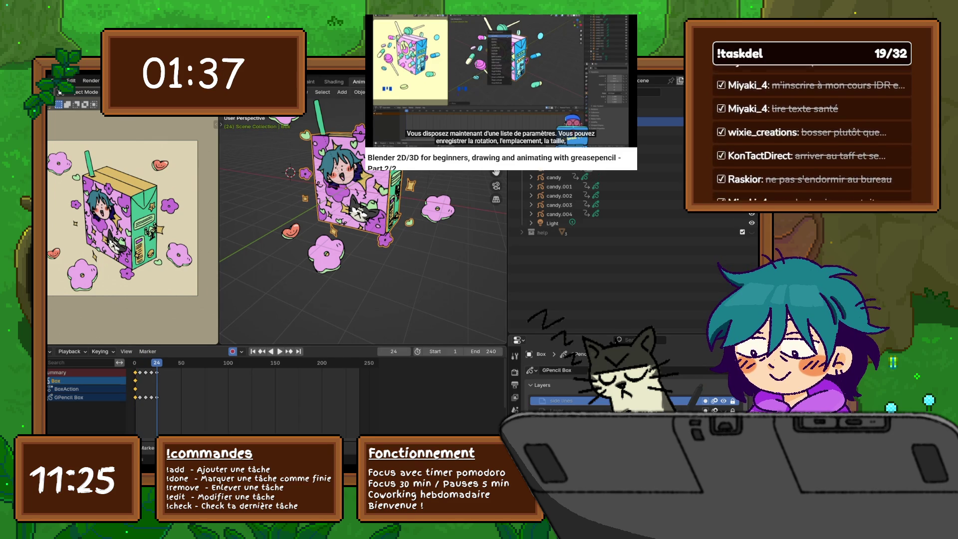
pyautogui.press('i')
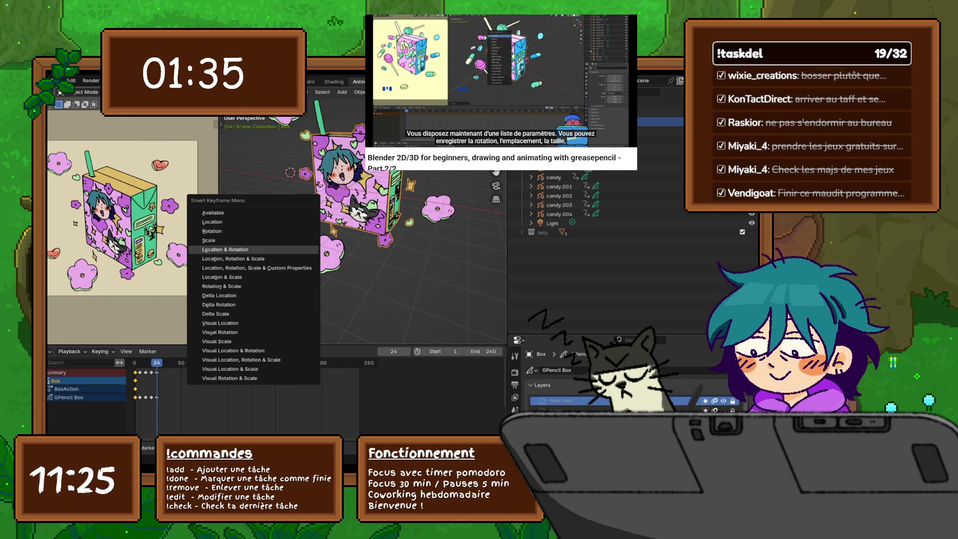
pyautogui.press('Return')
pyautogui.press('space')
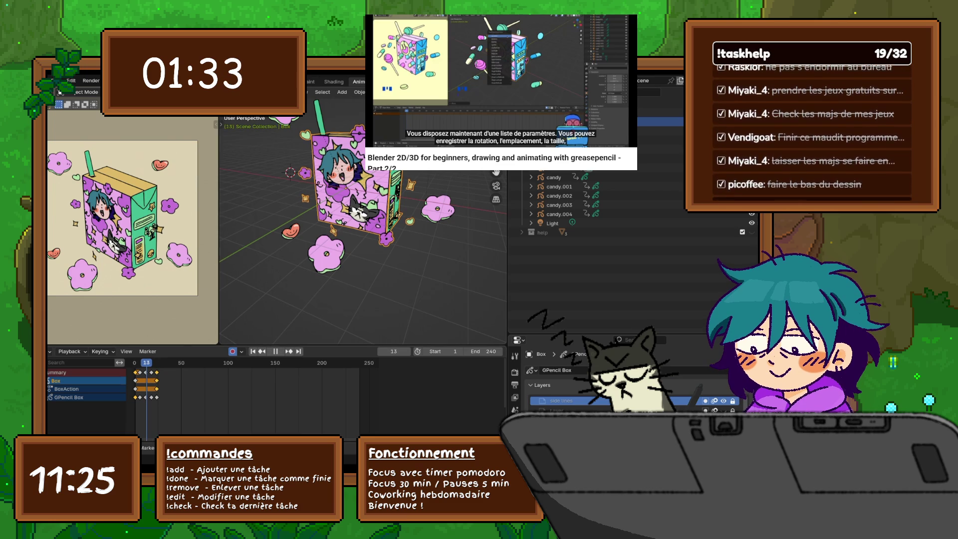
pyautogui.press('space')
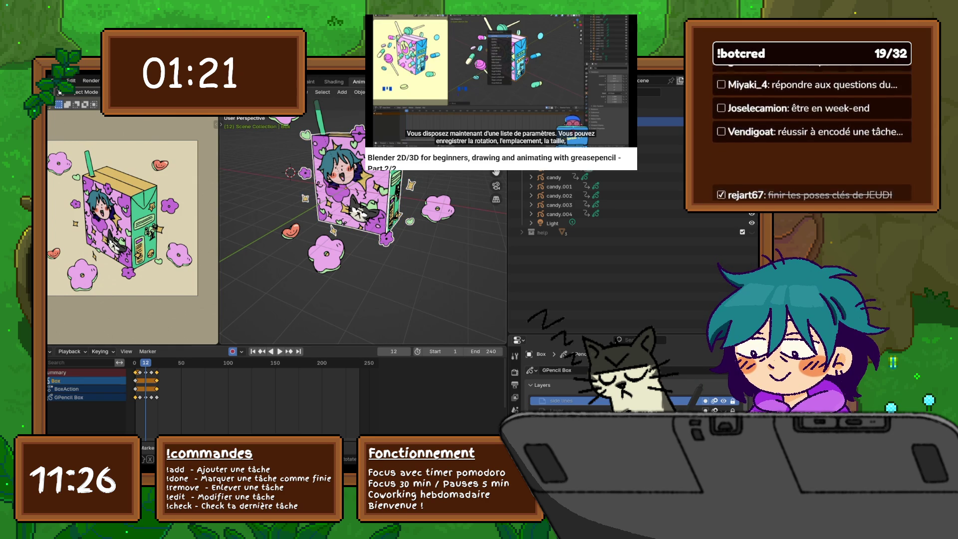
# Tilt the box at frame 12 with a Z rotation, then a further Y/X-axis rotation.
pyautogui.press('r')
pyautogui.press('z')
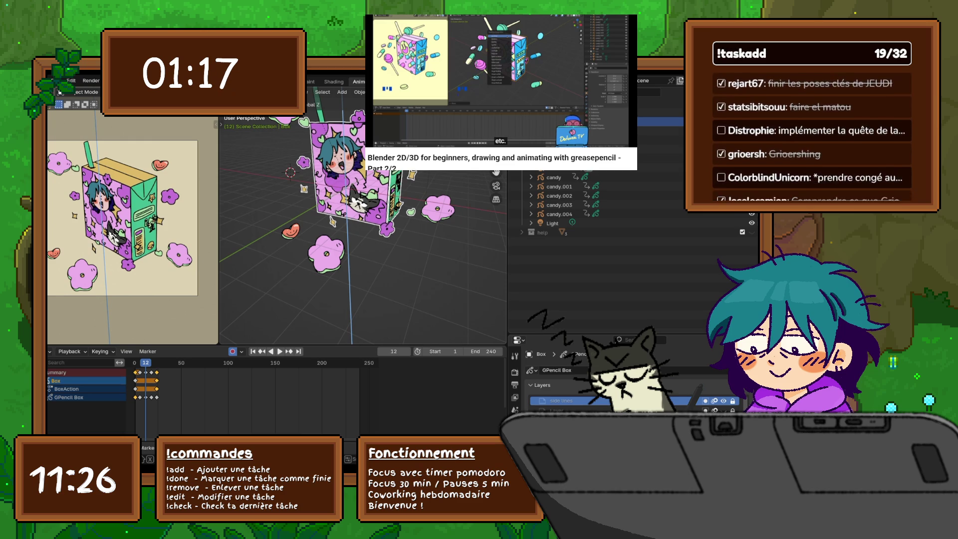
pyautogui.press('Return')
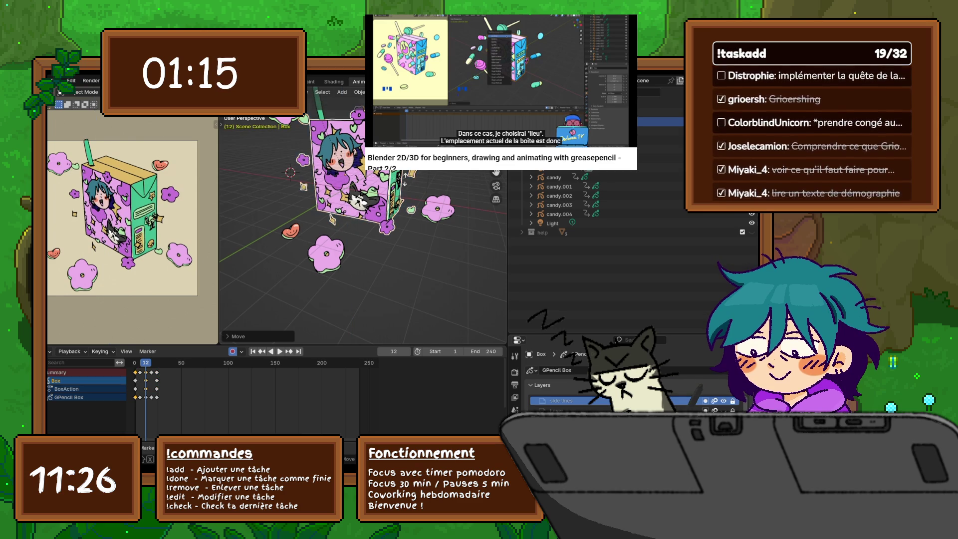
pyautogui.press('r')
pyautogui.press('Return')
pyautogui.press('r')
pyautogui.press('y')
pyautogui.press('x')
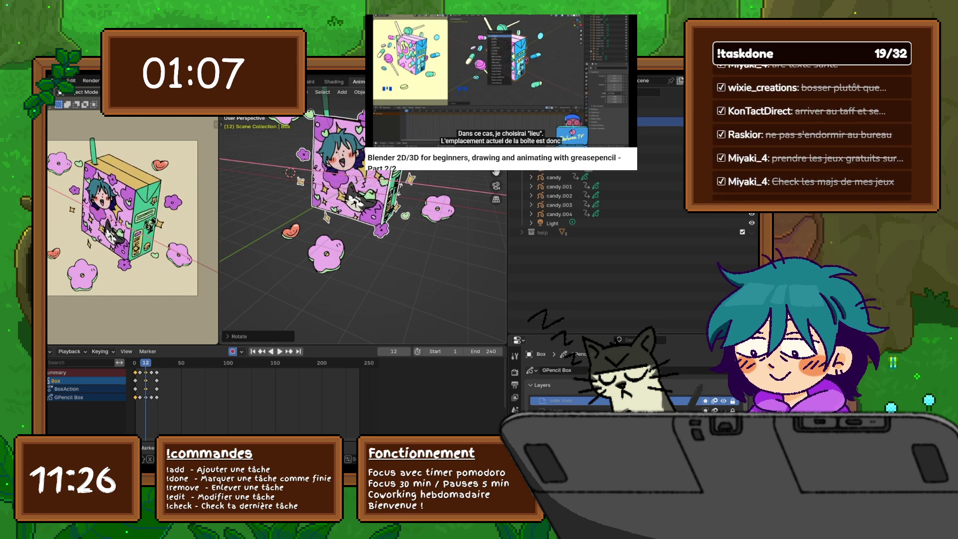
pyautogui.press('Return')
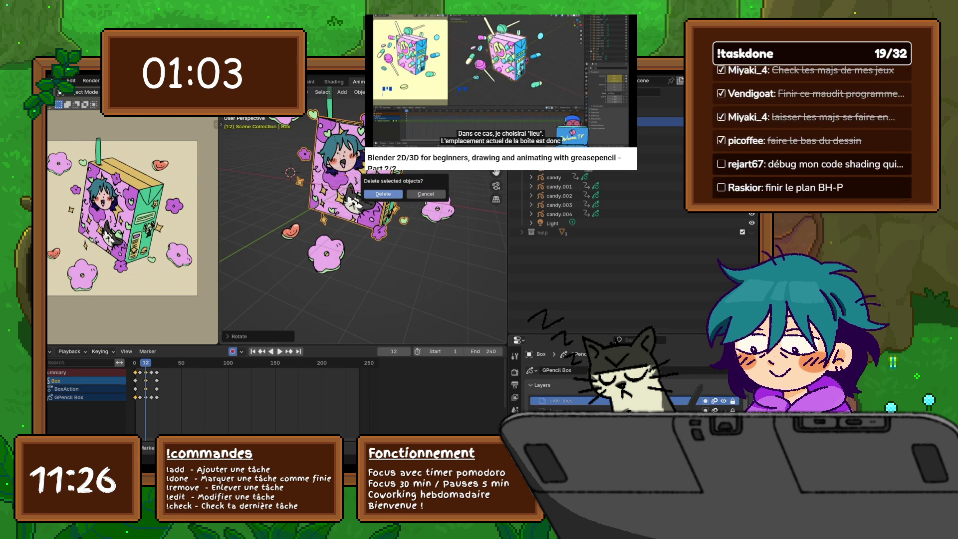
# Raise the box along the Z axis at frame 6.
pyautogui.press('Left')
pyautogui.press('Left')
pyautogui.press('Left')
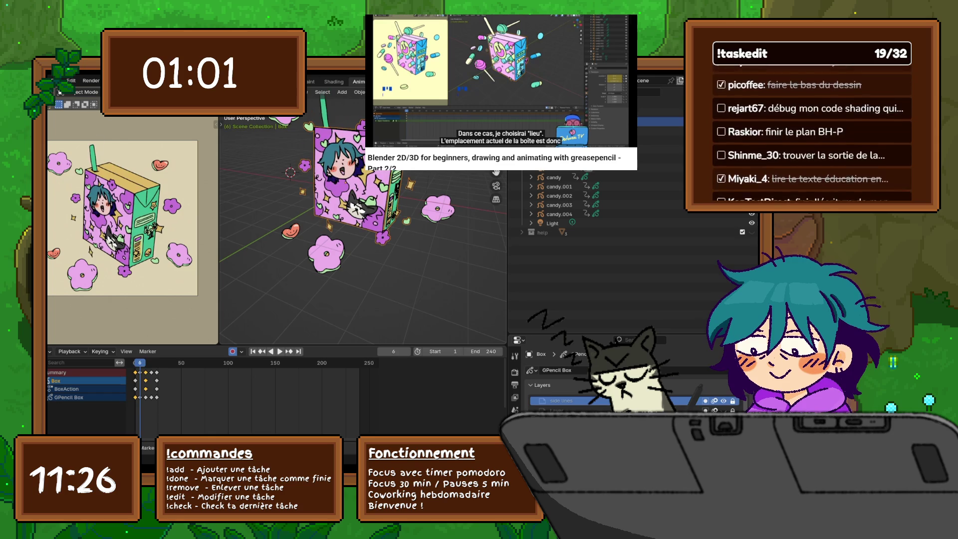
pyautogui.press('Right')
pyautogui.press('Right')
pyautogui.press('Right')
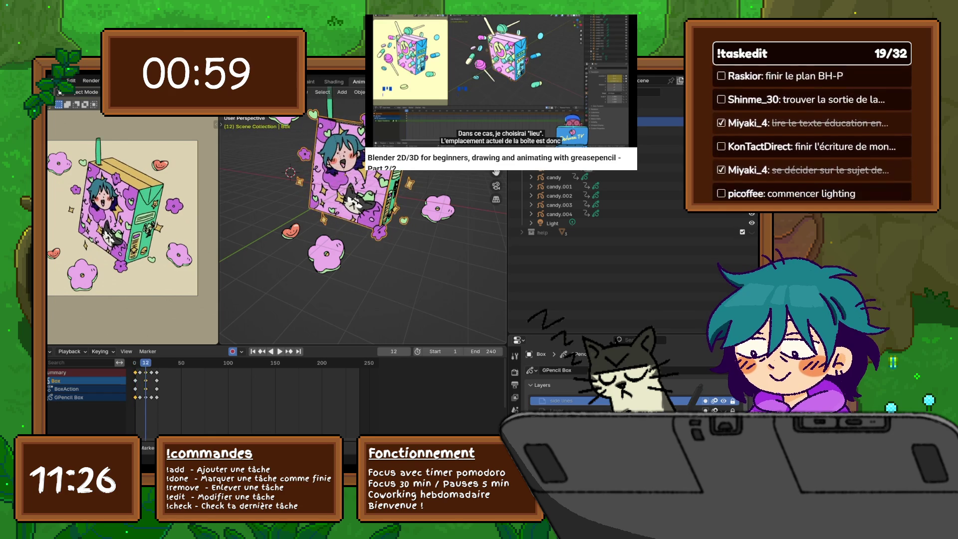
pyautogui.press('Right')
pyautogui.press('Right')
pyautogui.press('Right')
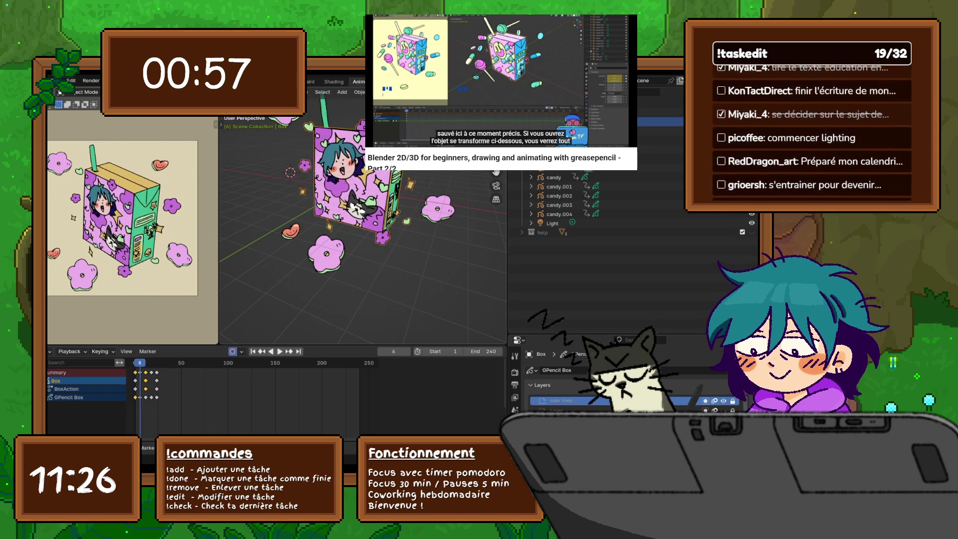
pyautogui.press('Down')
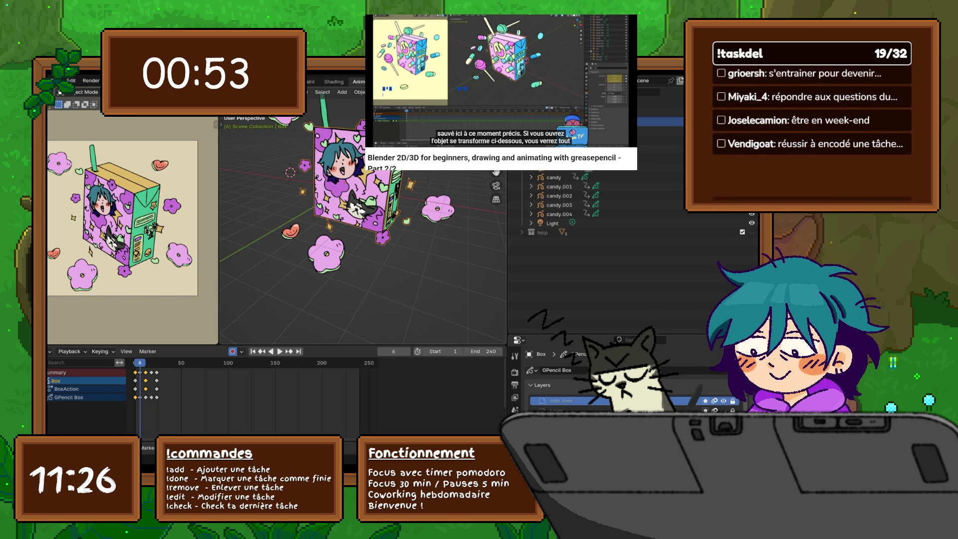
pyautogui.press('g')
pyautogui.press('z')
pyautogui.press('Return')
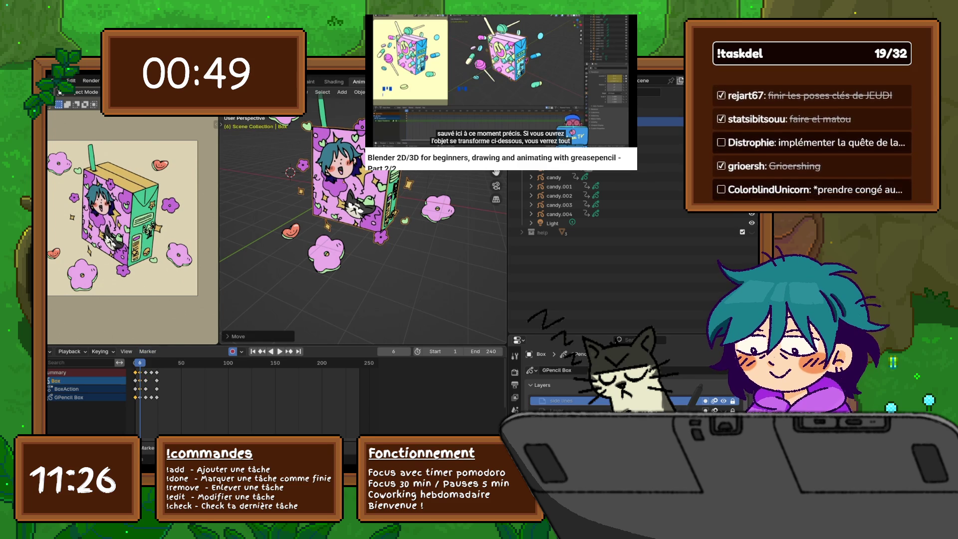
# Shift the box's position at frame 18, then play the animation from the start through frame 24.
pyautogui.press('Up')
pyautogui.press('Up')
pyautogui.press('g')
pyautogui.press('Return')
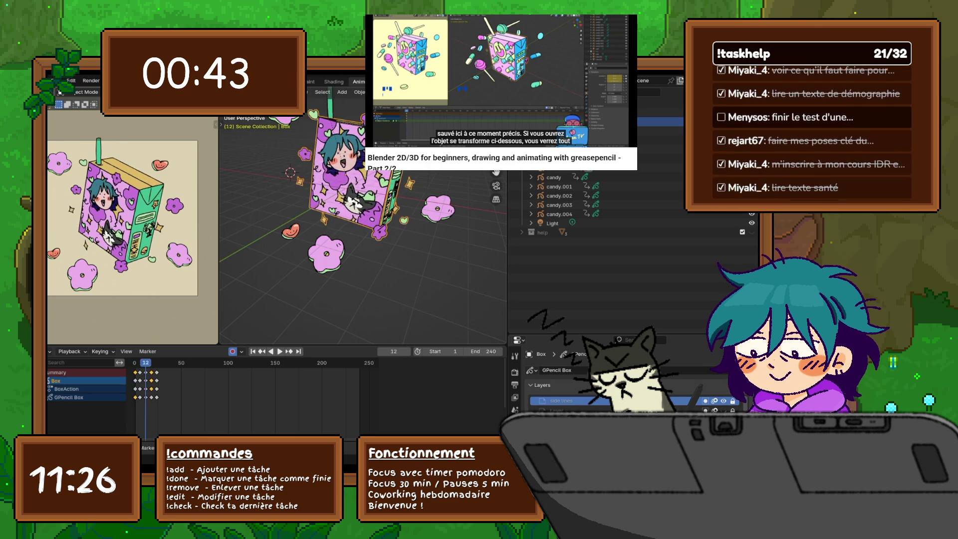
pyautogui.hotkey('shift', 'Left')
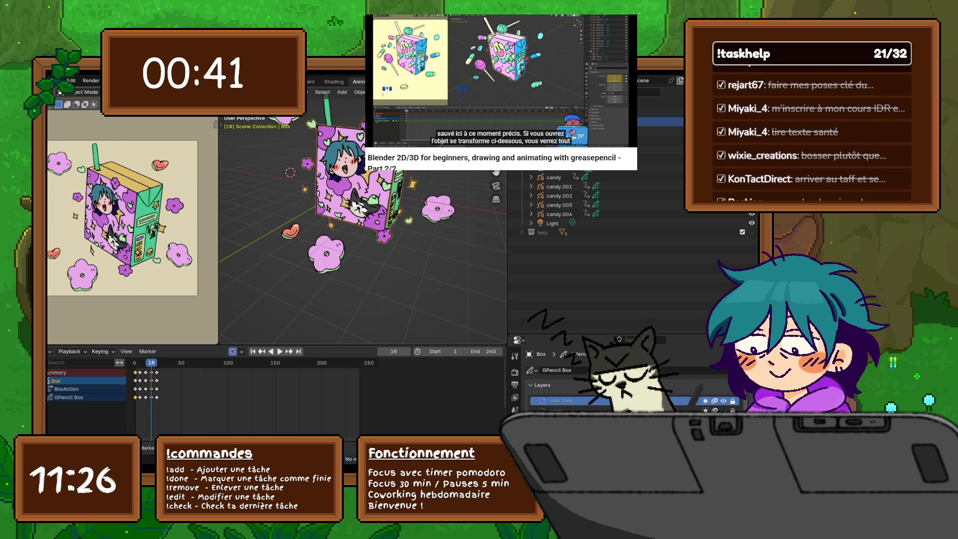
pyautogui.press('space')
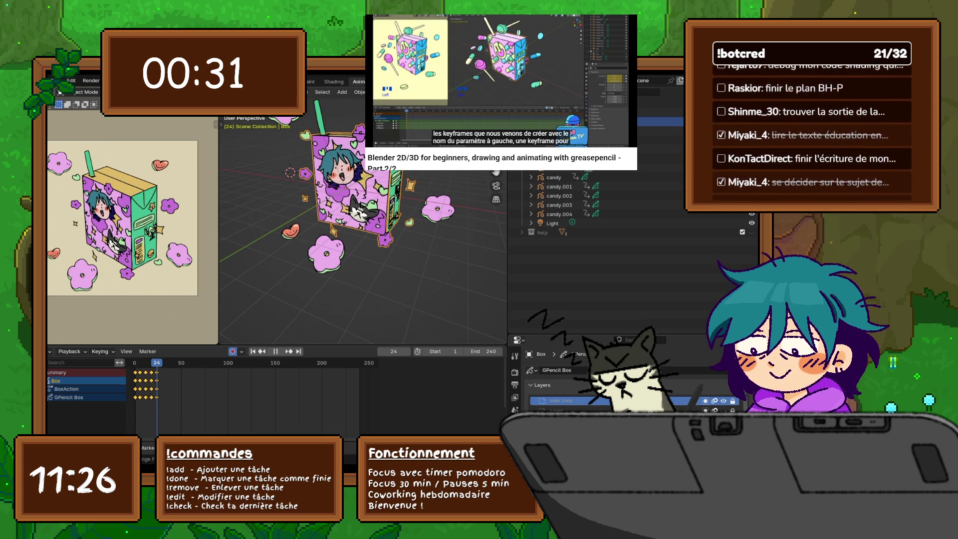
# Select only the last keyframe column in the Dope Sheet and replay the animation from frame 1.
pyautogui.moveTo(151, 385); pyautogui.dragTo(154, 416)
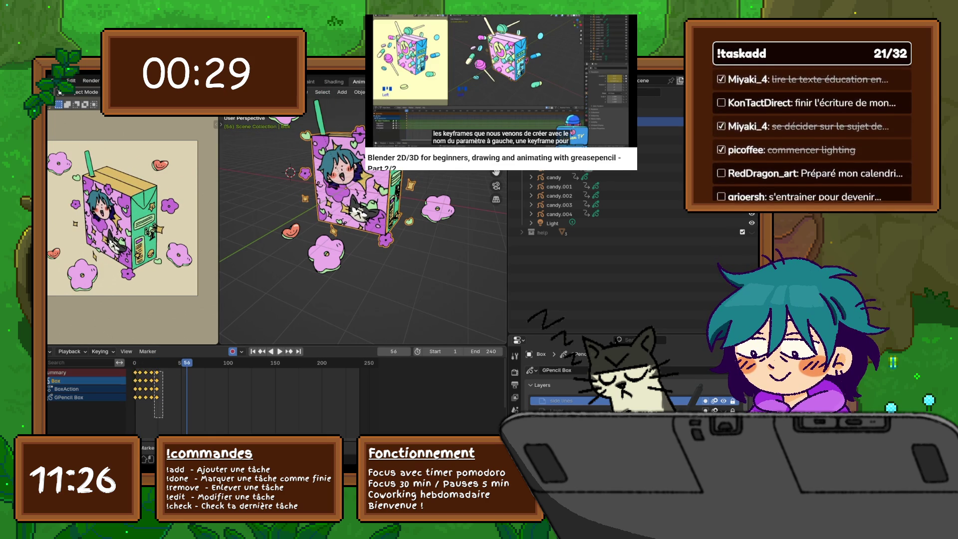
pyautogui.hotkey('shift', 'Left')
pyautogui.press('space')
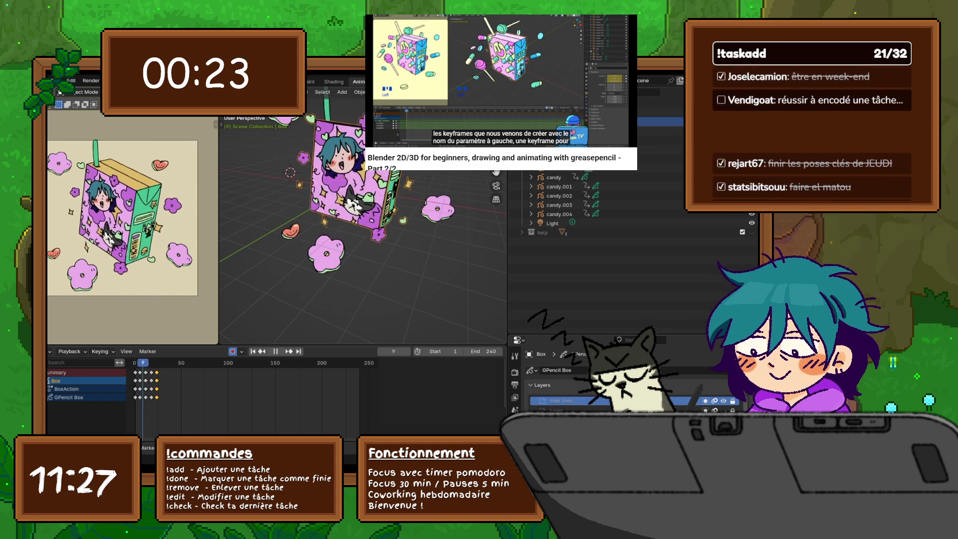
pyautogui.press('Escape')
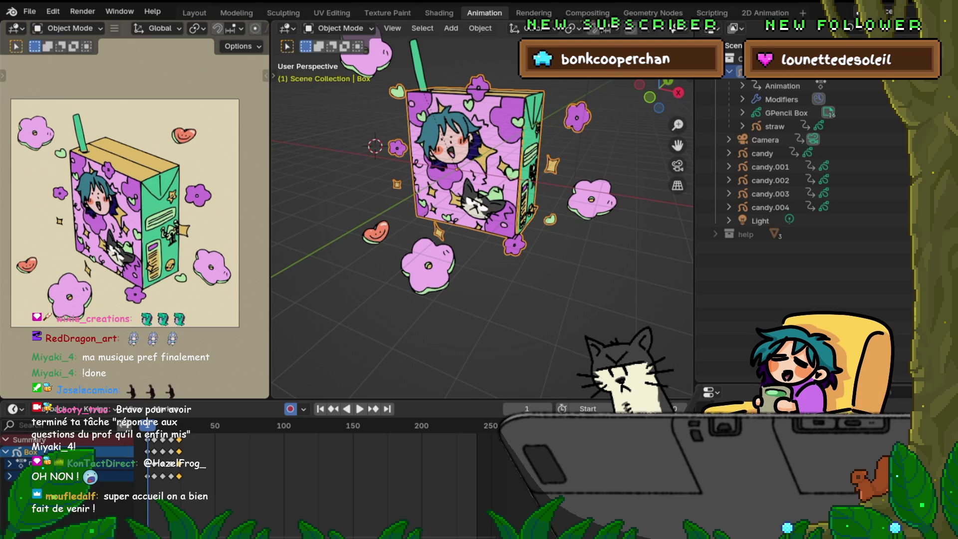
# Orbit and pull back to frame the whole juice box scene, then start playback.
pyautogui.moveTo(479, 209); pyautogui.dragTo(508, 224, button='middle')
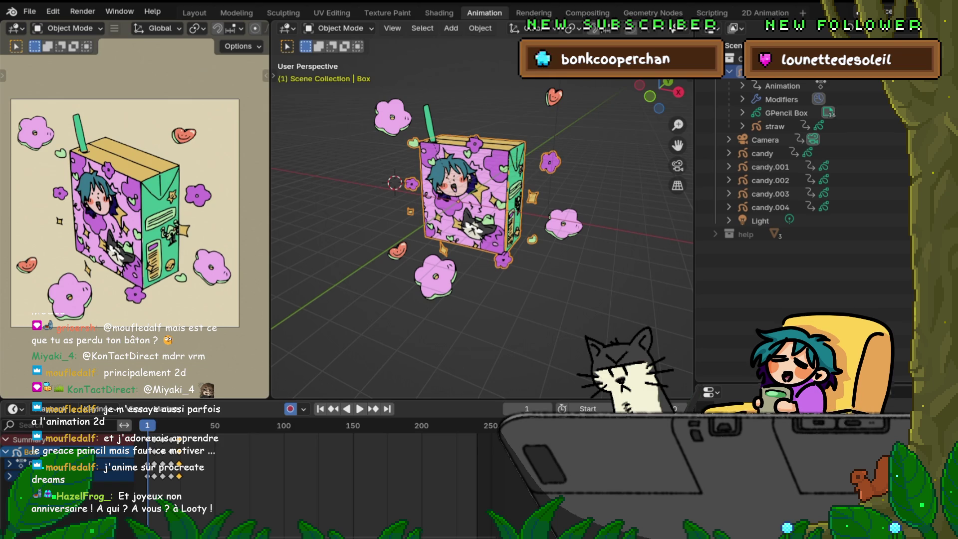
pyautogui.press('space')
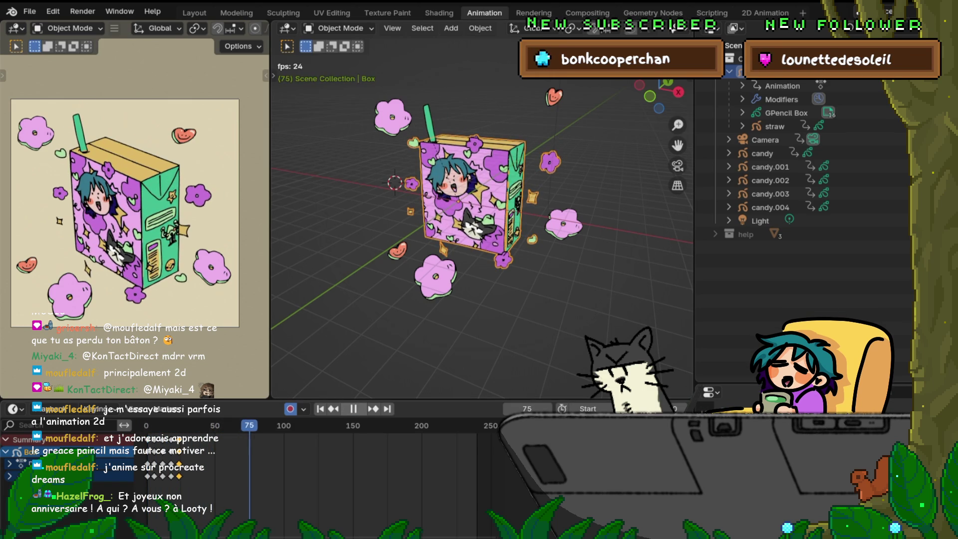
pyautogui.press('Escape')
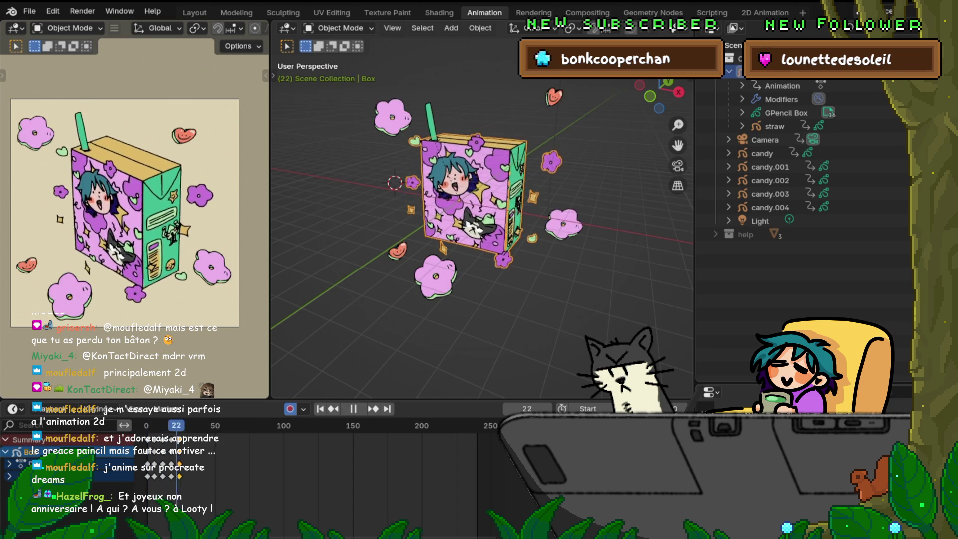
pyautogui.press('Escape')
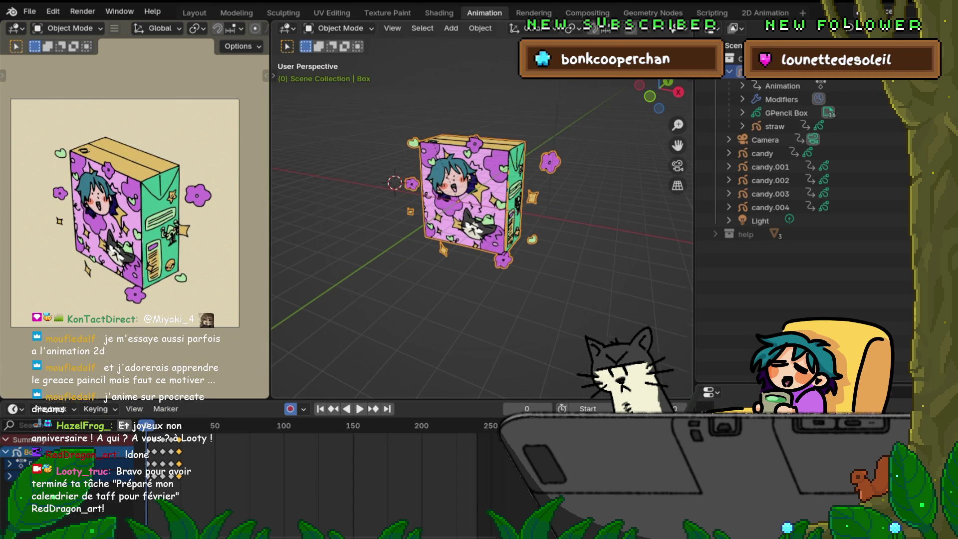
pyautogui.scroll(3, 479, 215)
pyautogui.press('space')
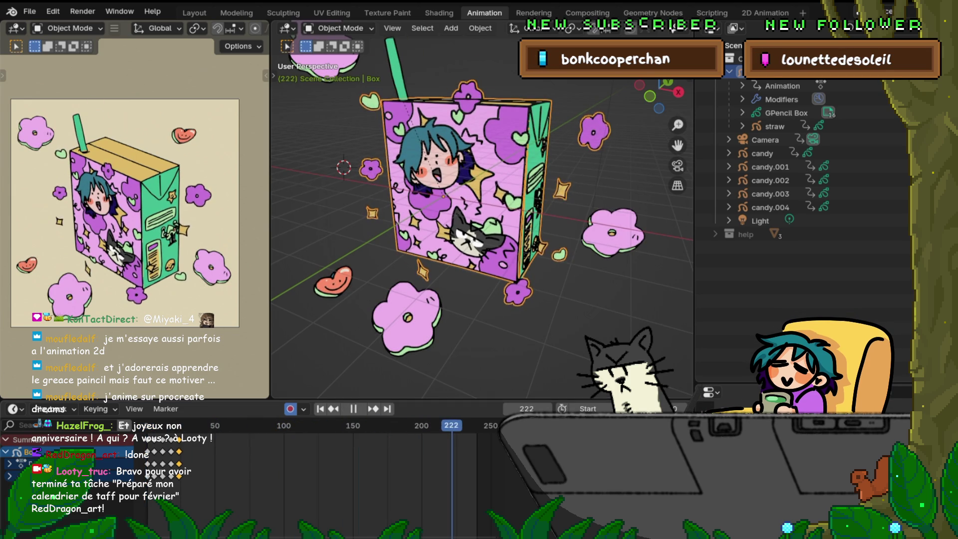
pyautogui.press('space')
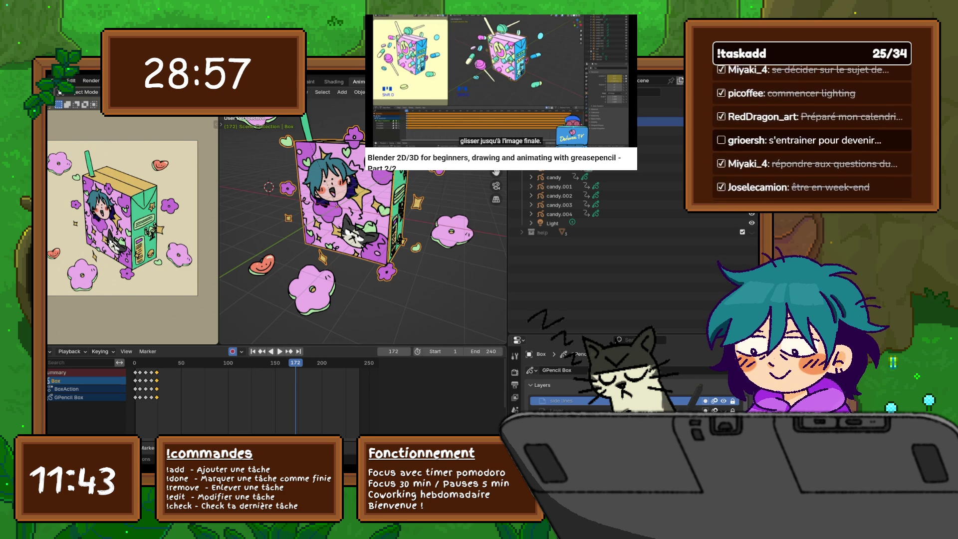
pyautogui.moveTo(349, 225); pyautogui.dragTo(362, 226, button='middle')
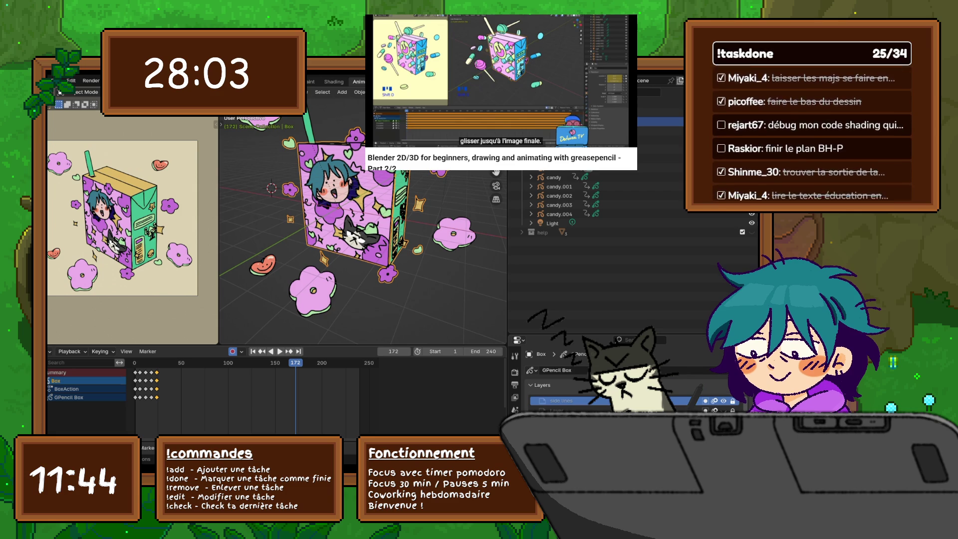
# Drag the selected Box keyframes about 29 frames later, toward frame 53.
pyautogui.moveTo(156, 381); pyautogui.dragTo(181, 380)
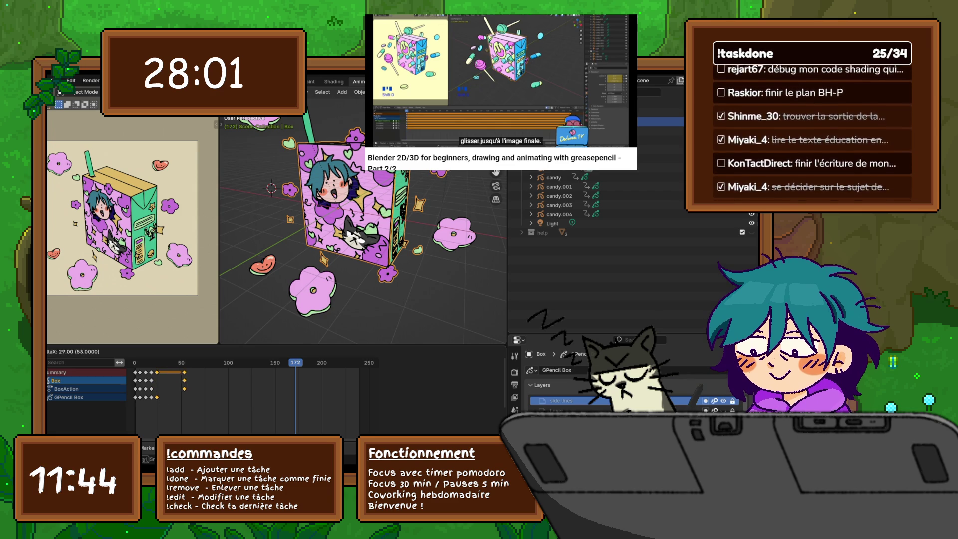
# Undo the drag and move the selected keyframes so they land near frame 50.
pyautogui.hotkey('ctrl', 'z')
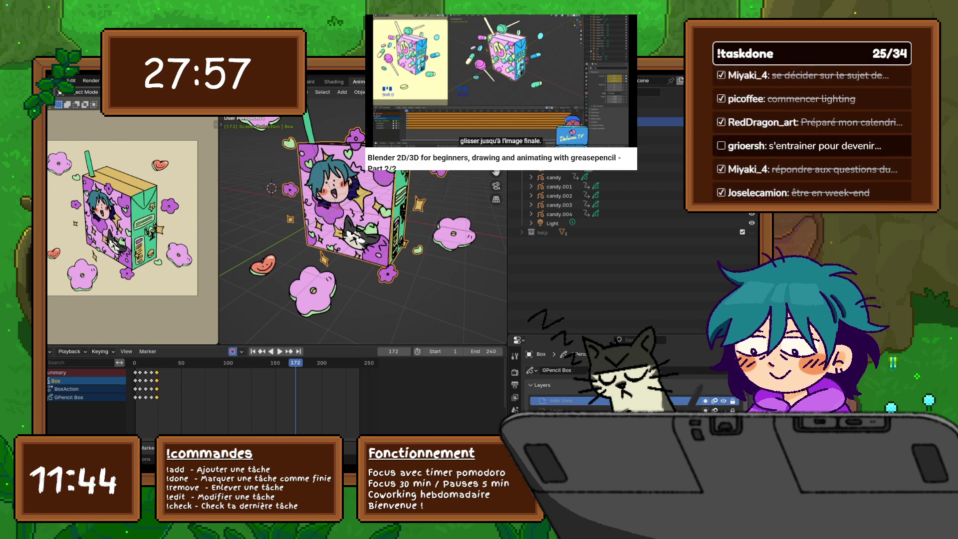
pyautogui.press('g')
pyautogui.press('Escape')
pyautogui.press('g')
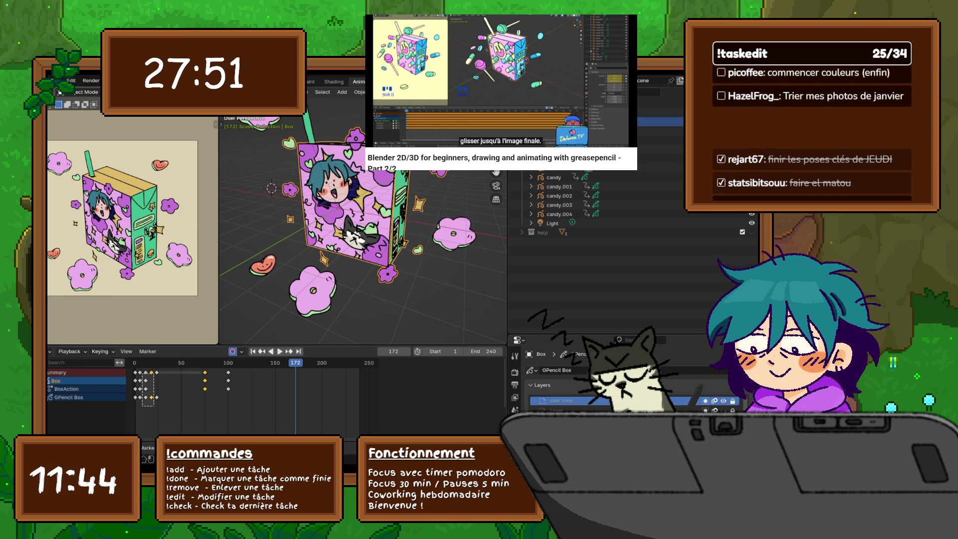
pyautogui.press('Return')
# Nudge the keyframes around frames 10–20 a few frames later, then rewind to the start.
pyautogui.moveTo(142, 384); pyautogui.dragTo(152, 410)
pyautogui.press('g')
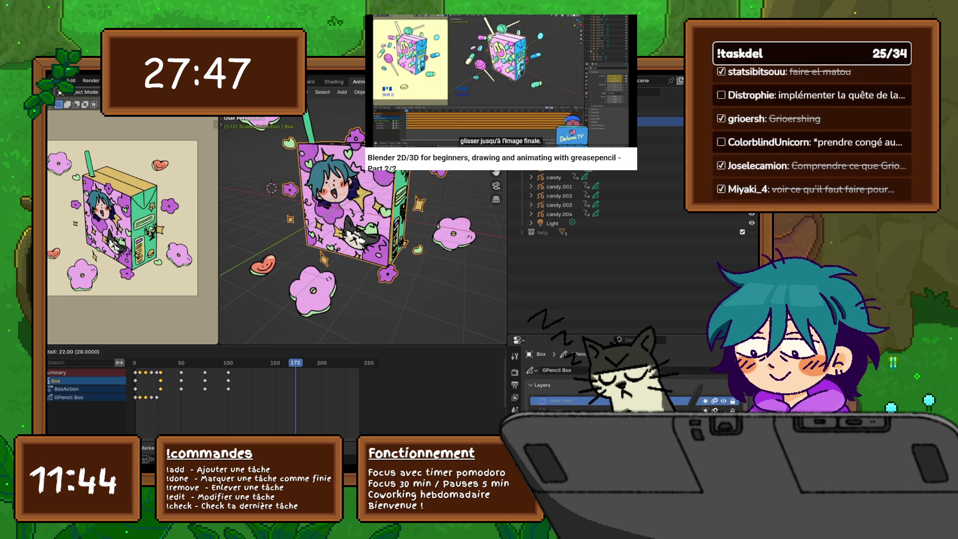
pyautogui.press('Return')
pyautogui.hotkey('shift', 'Left')
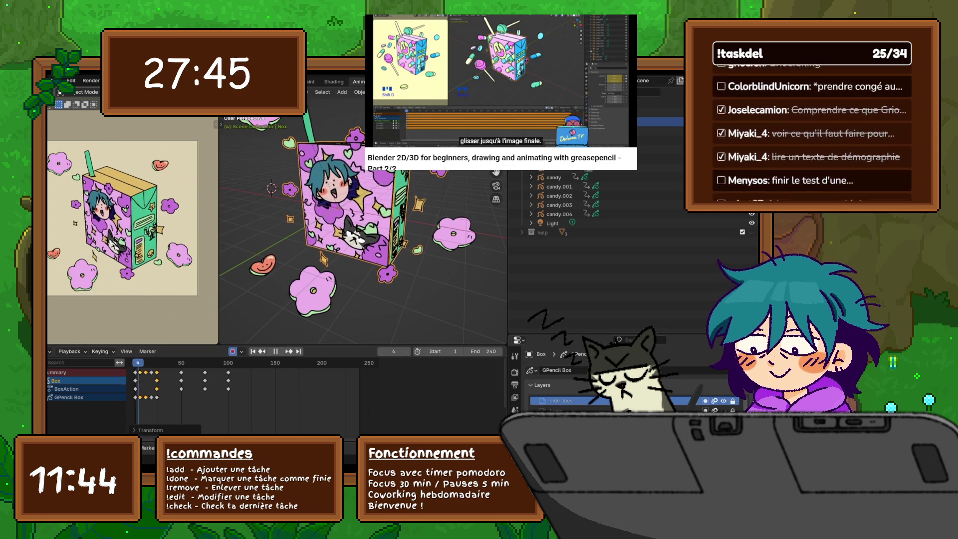
pyautogui.press('space')
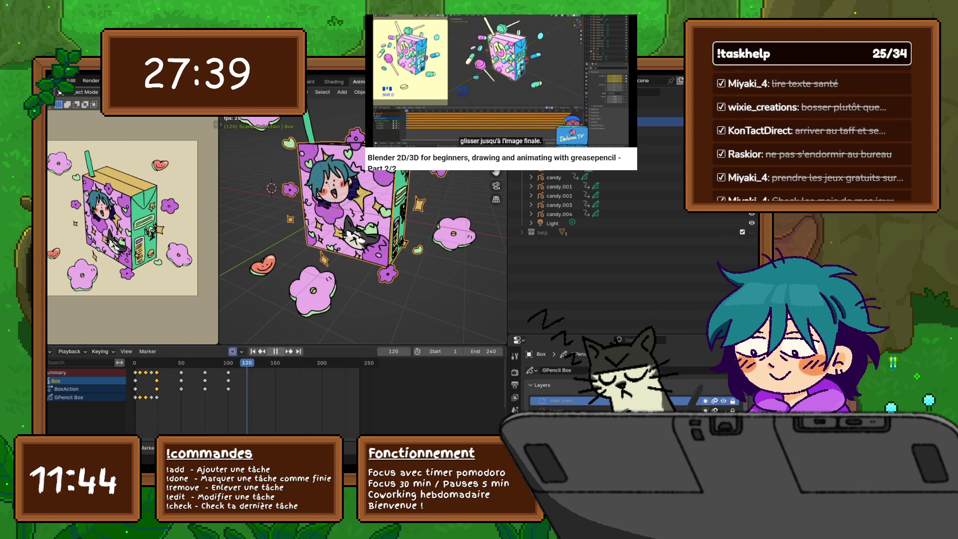
pyautogui.press('space')
pyautogui.press('space')
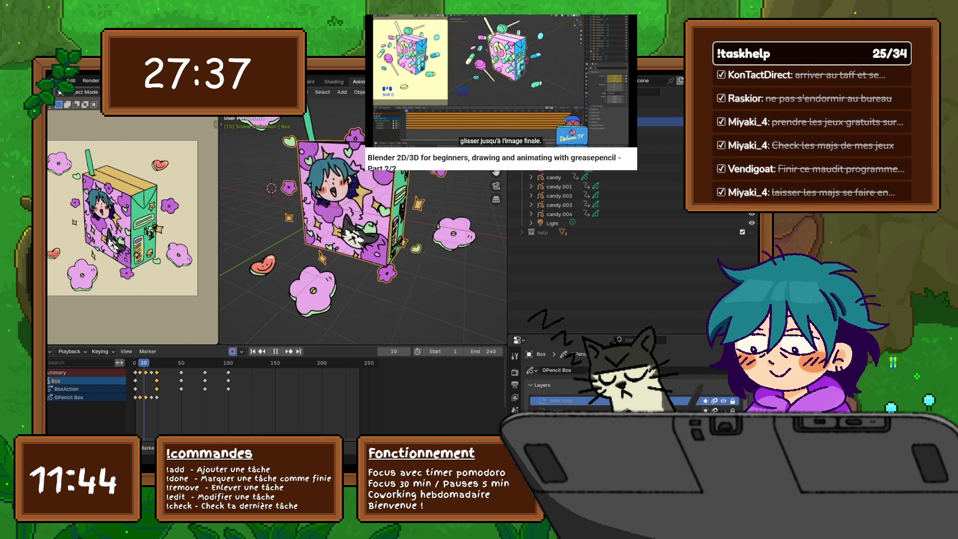
pyautogui.hotkey('shift', 'Left')
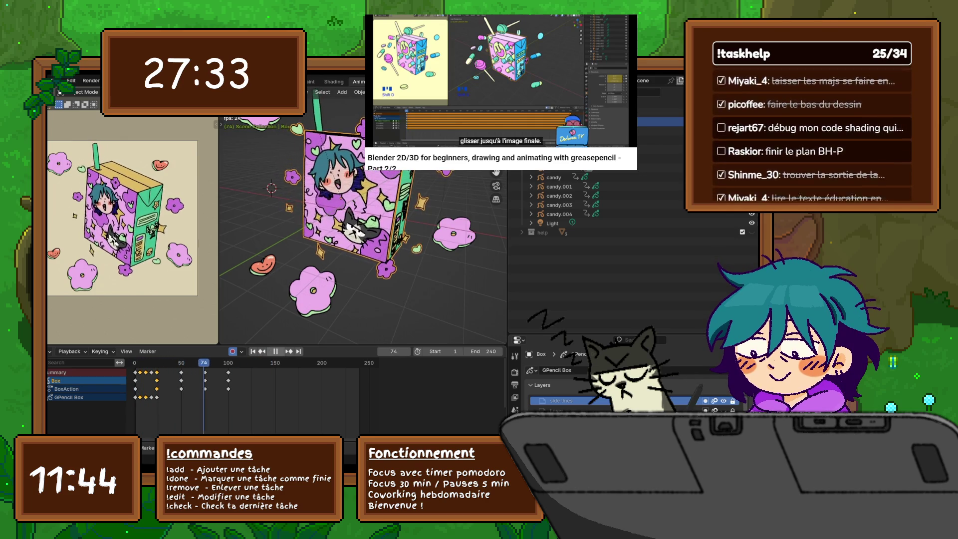
pyautogui.press('space')
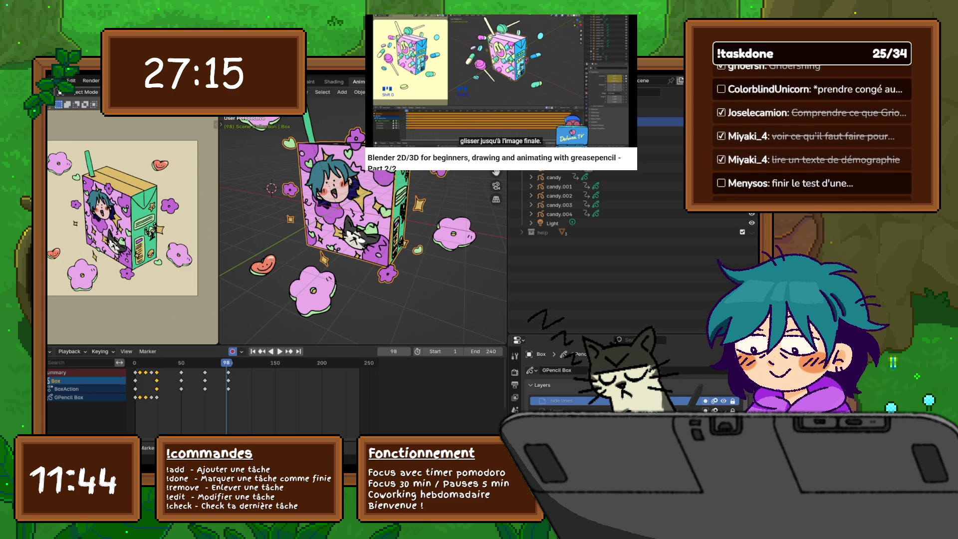
pyautogui.press('n')
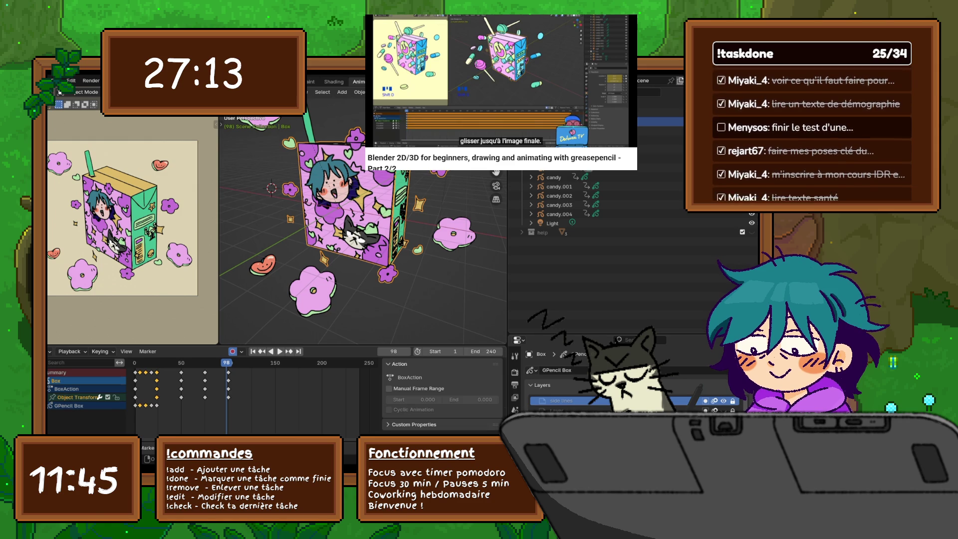
# Make the Dope Sheet taller, collapse transform channels, hide the sidebar, and begin sliding the selected keyframes.
pyautogui.press('ctrl+KP_Add')
pyautogui.scroll(-1, 250, 399)
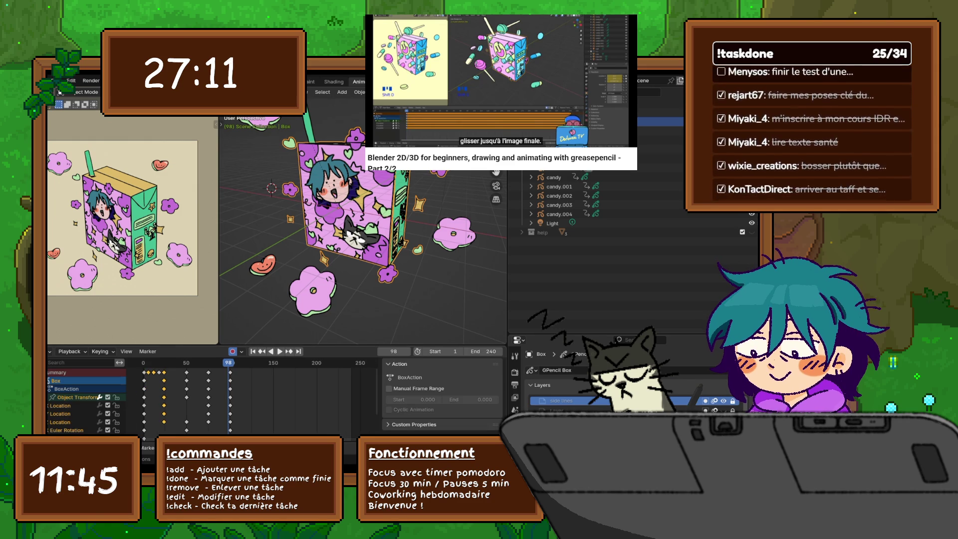
pyautogui.moveTo(299, 344)
pyautogui.mouseDown()
pyautogui.moveTo(300, 220)
pyautogui.moveTo(300, 327)
pyautogui.mouseUp()
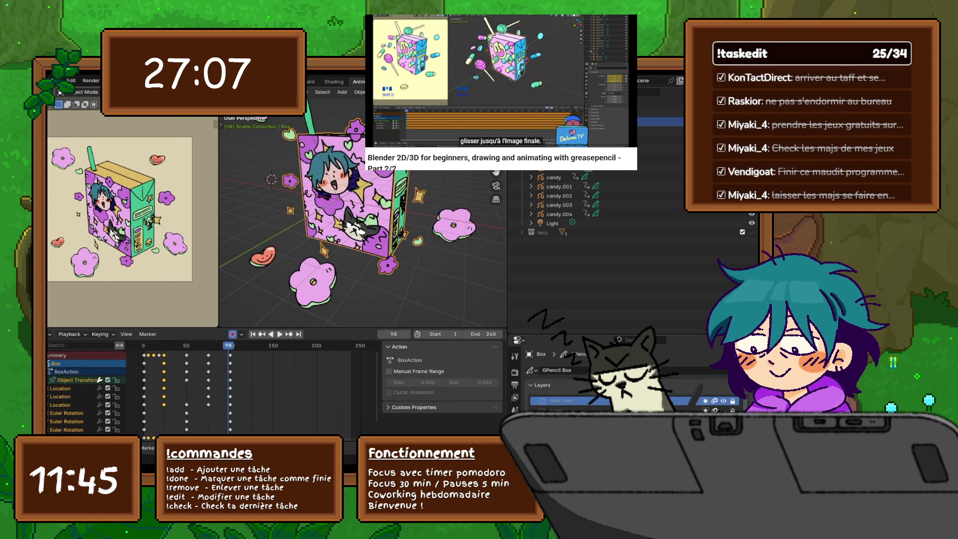
pyautogui.press('ctrl+KP_Subtract')
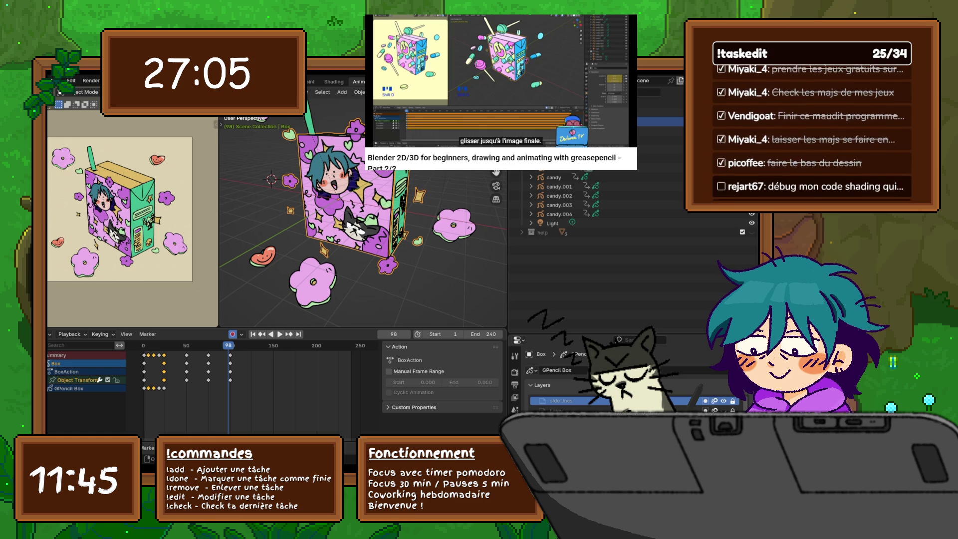
pyautogui.hotkey('ctrl', ']')
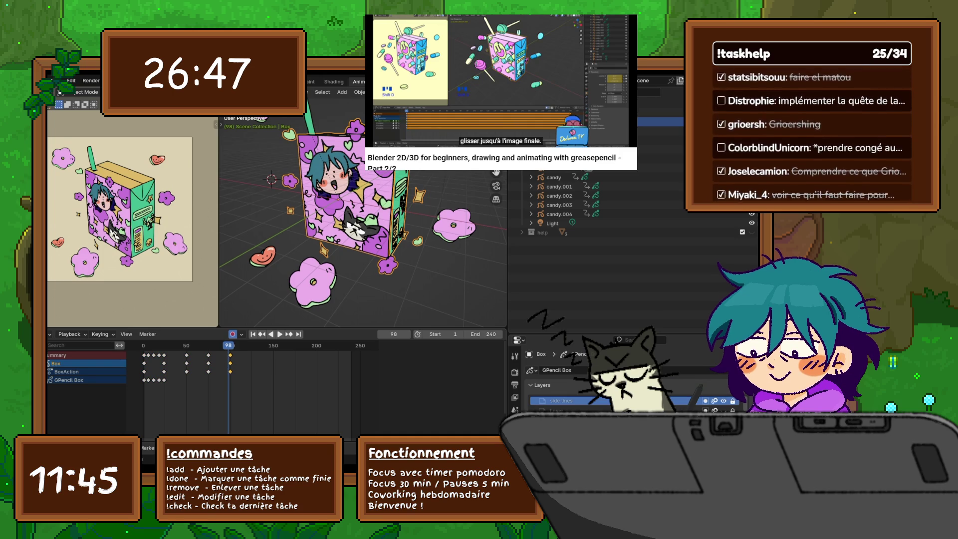
pyautogui.press('g')
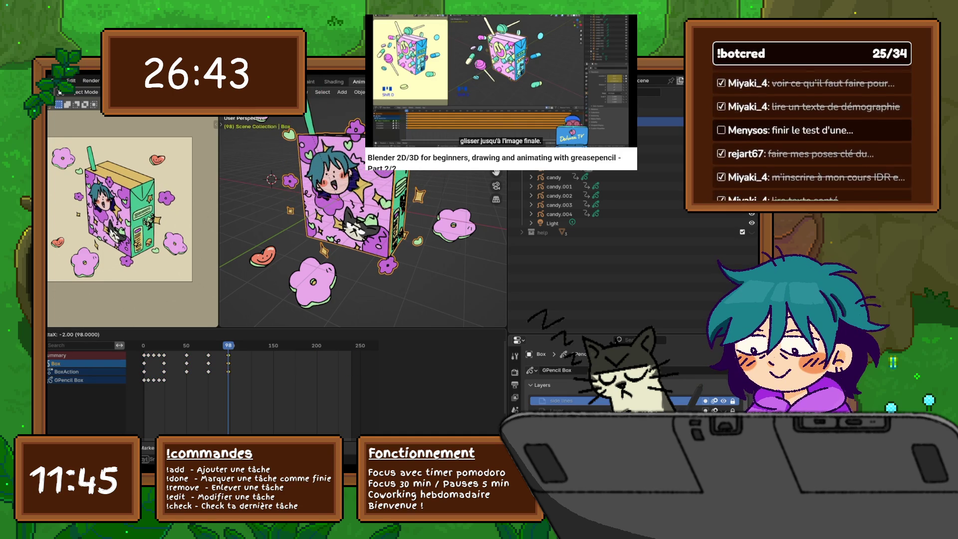
# Move the frame-250 keyframes back to about 101, then push the frame-98 keys out to 245.
pyautogui.press('Escape')
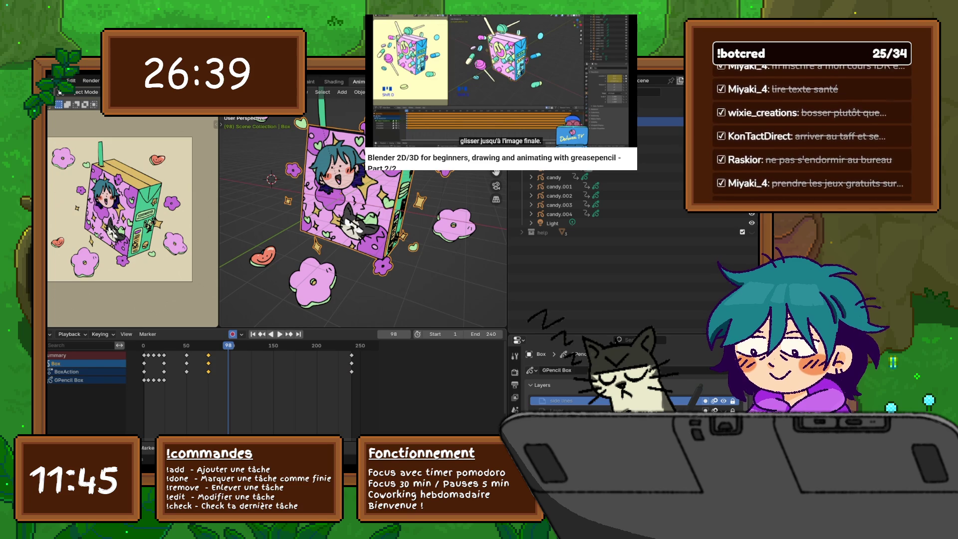
pyautogui.moveTo(347, 360); pyautogui.dragTo(354, 383)
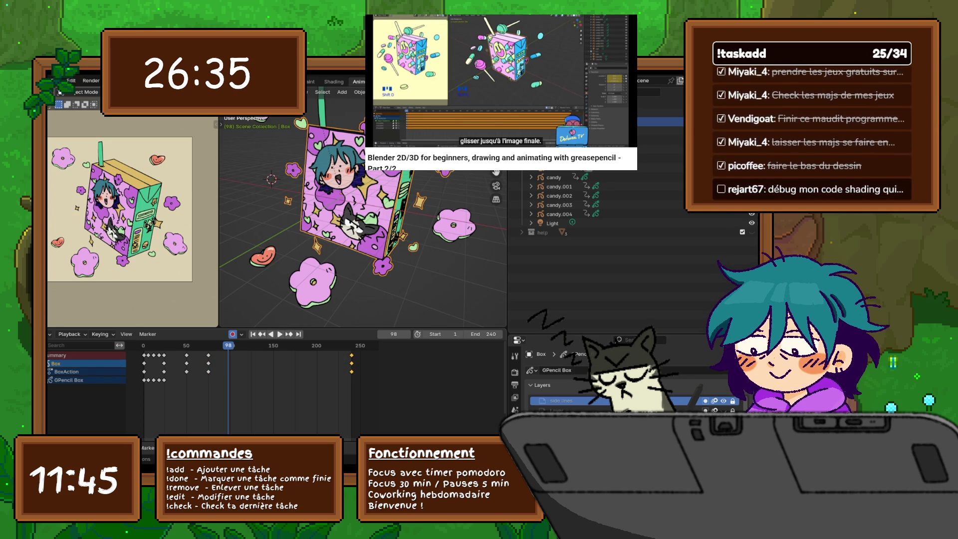
pyautogui.press('g')
pyautogui.press('Return')
pyautogui.press('a')
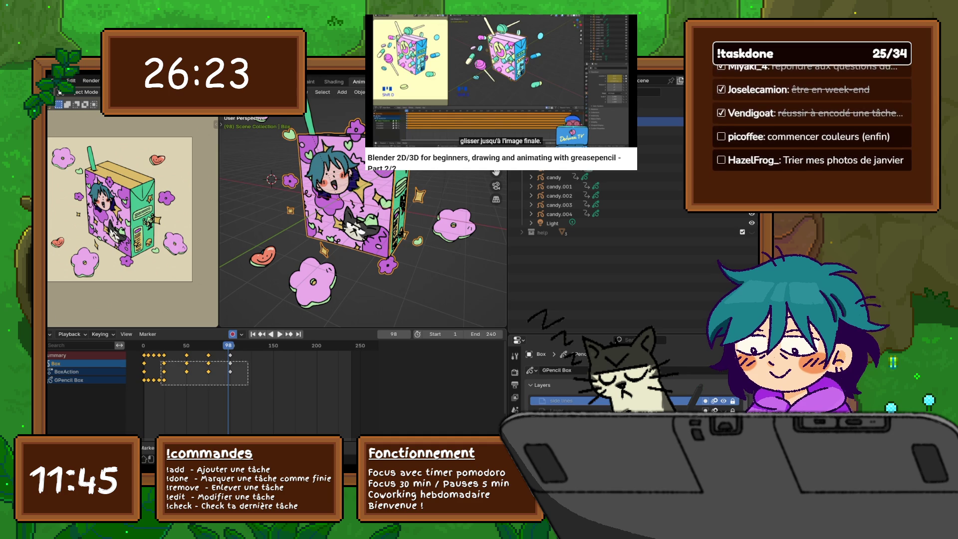
pyautogui.keyDown('ctrl'); pyautogui.hscroll(1, 252, 389); pyautogui.keyUp('ctrl')
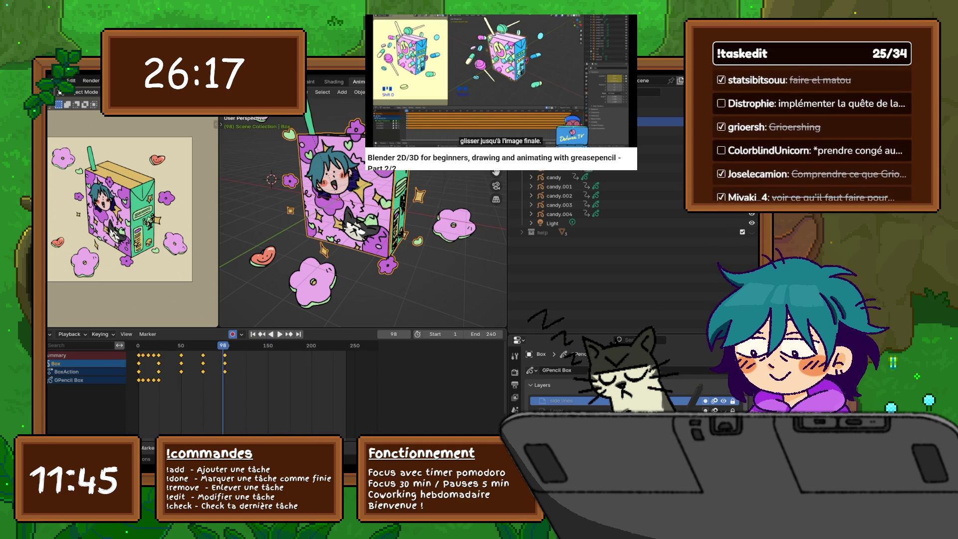
pyautogui.press('g')
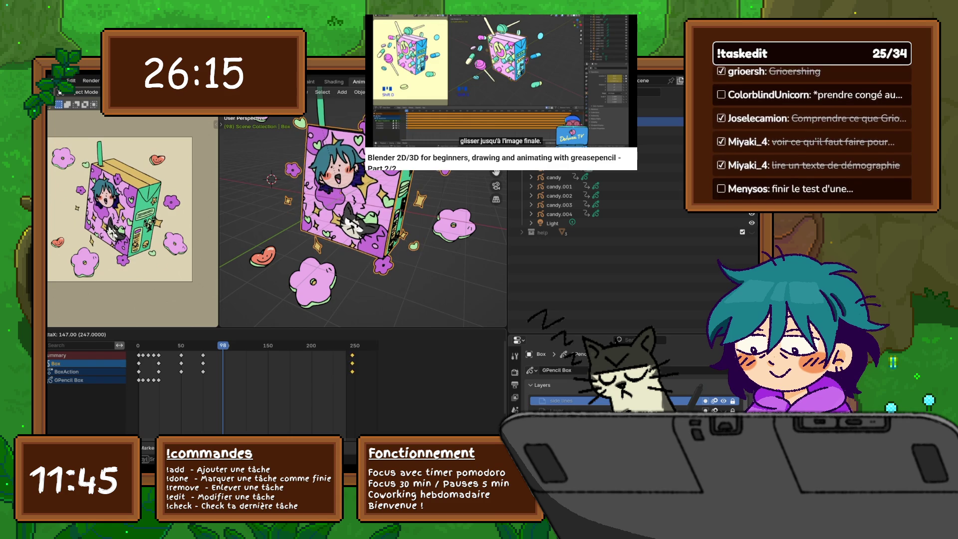
pyautogui.press('Return')
# Retime the keyframes around frame 84 so they sit at frame 150.
pyautogui.moveTo(199, 355); pyautogui.dragTo(217, 376)
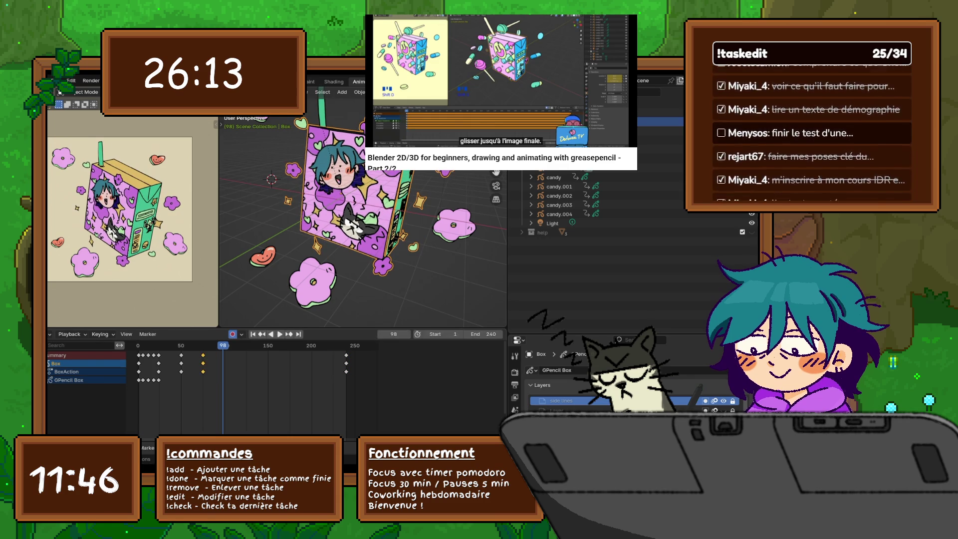
pyautogui.press('g')
pyautogui.press('Return')
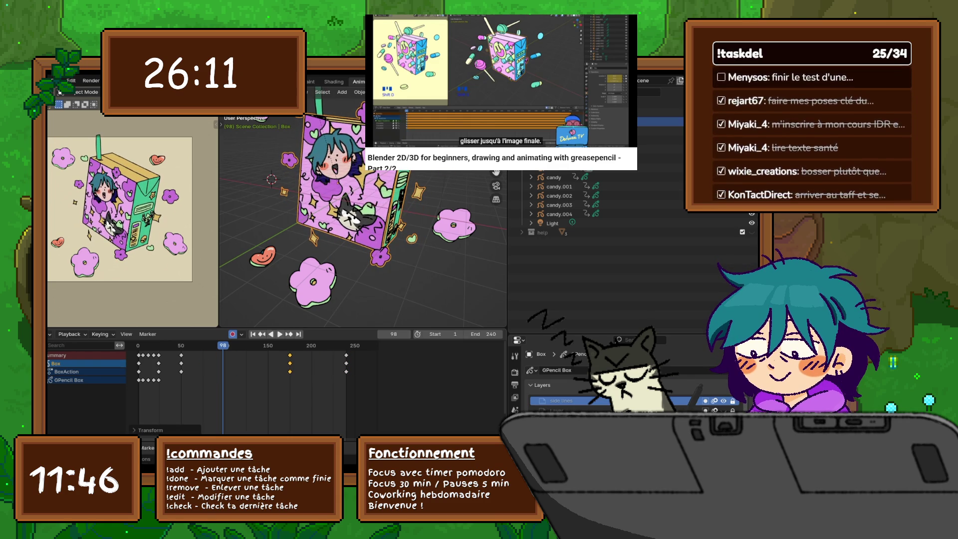
pyautogui.press('g')
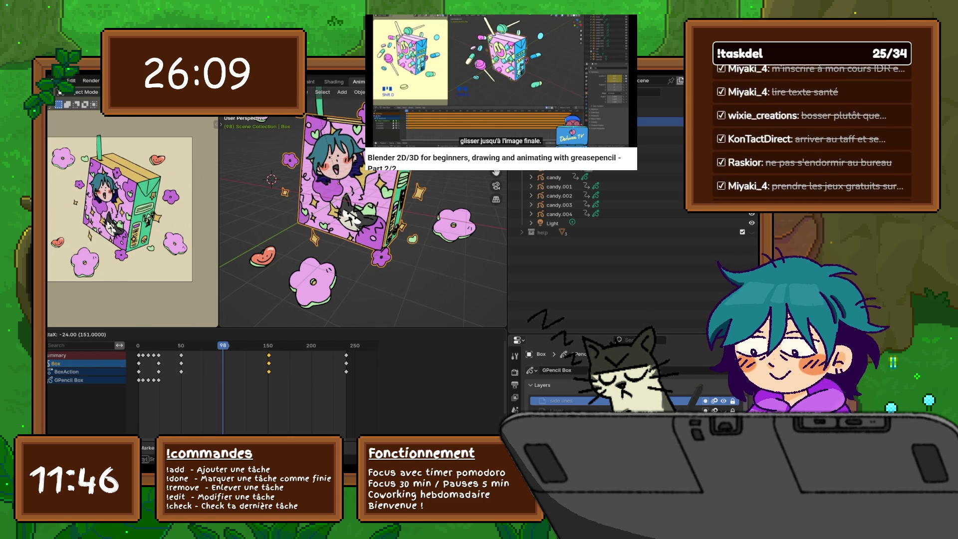
pyautogui.press('Return')
# Move the frame-50 keyframes to 98, nudge early keys to about 53, and replay from the start.
pyautogui.moveTo(171, 358)
pyautogui.mouseDown()
pyautogui.moveTo(202, 381)
pyautogui.moveTo(155, 366)
pyautogui.moveTo(141, 351)
pyautogui.mouseUp()
pyautogui.press('g')
pyautogui.press('Return')
pyautogui.press('g')
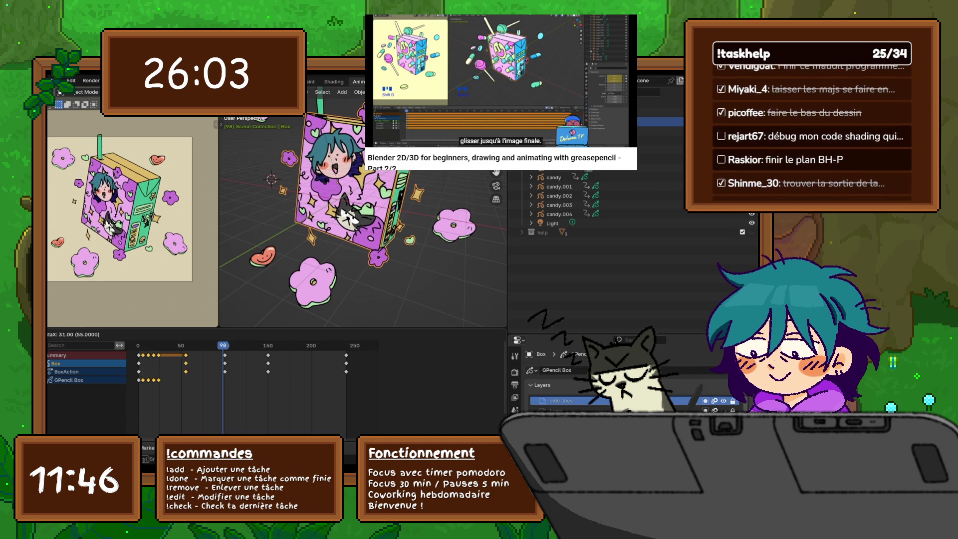
pyautogui.press('Return')
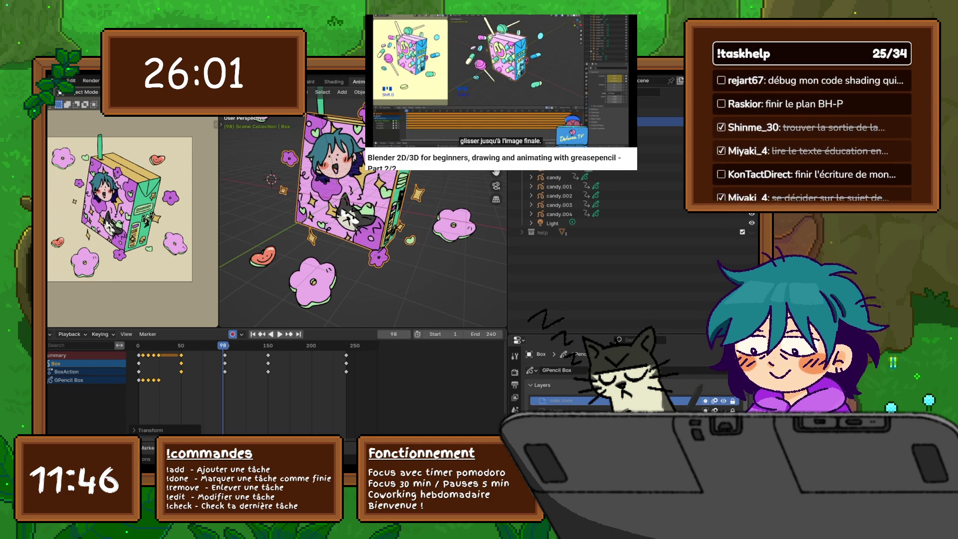
pyautogui.hotkey('shift', 'Left')
pyautogui.press('space')
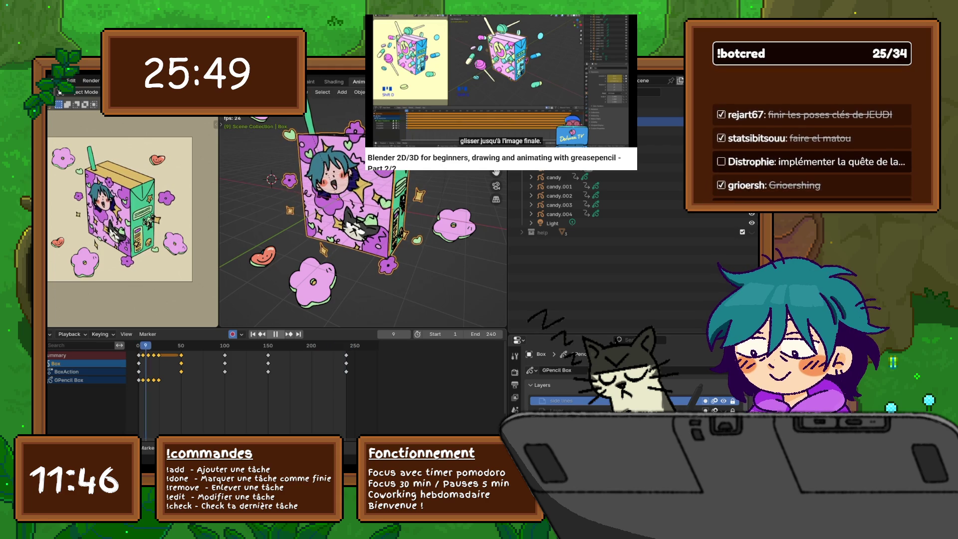
# Stop playback and give both the later and the left keyframes vector handles.
pyautogui.press('space')
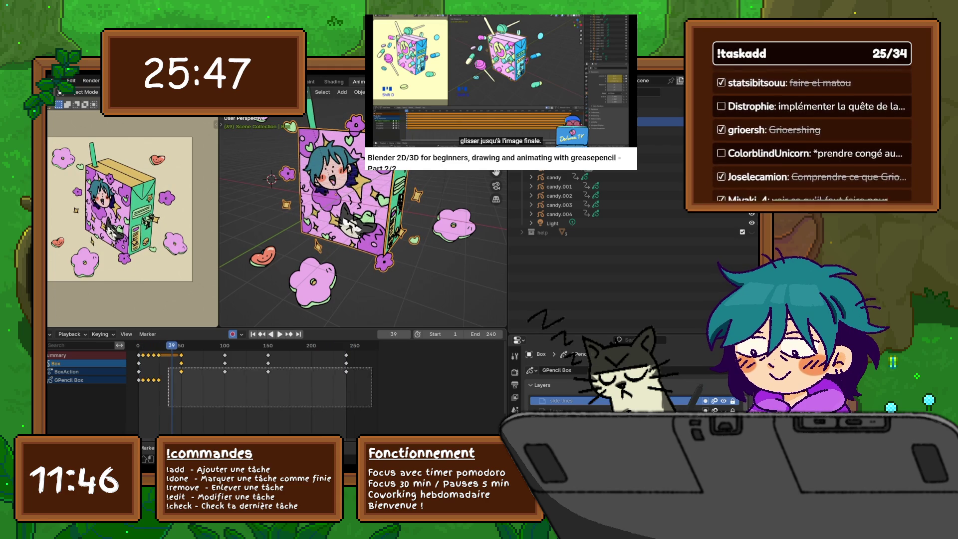
pyautogui.moveTo(344, 385); pyautogui.dragTo(374, 399)
pyautogui.rightClick(305, 343)
pyautogui.moveTo(312, 373)
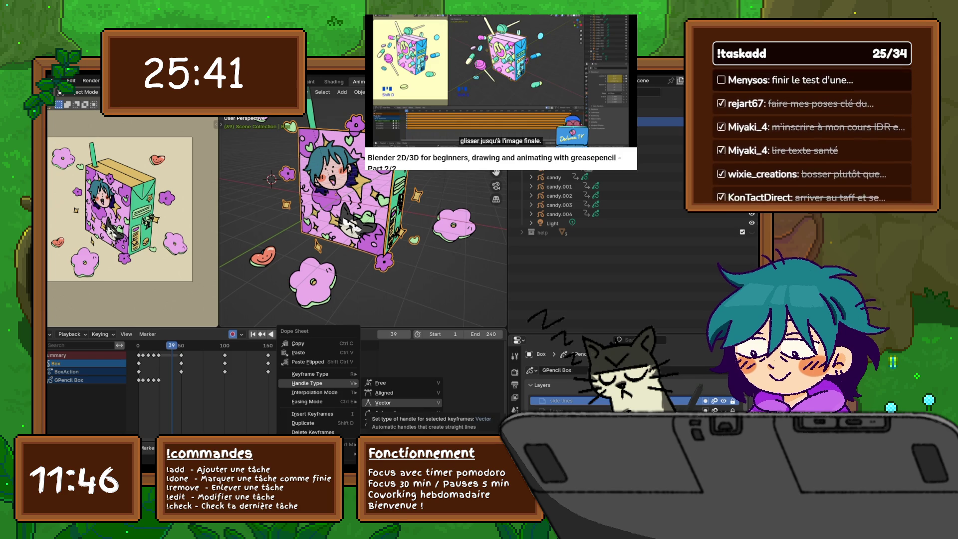
pyautogui.click(379, 402)
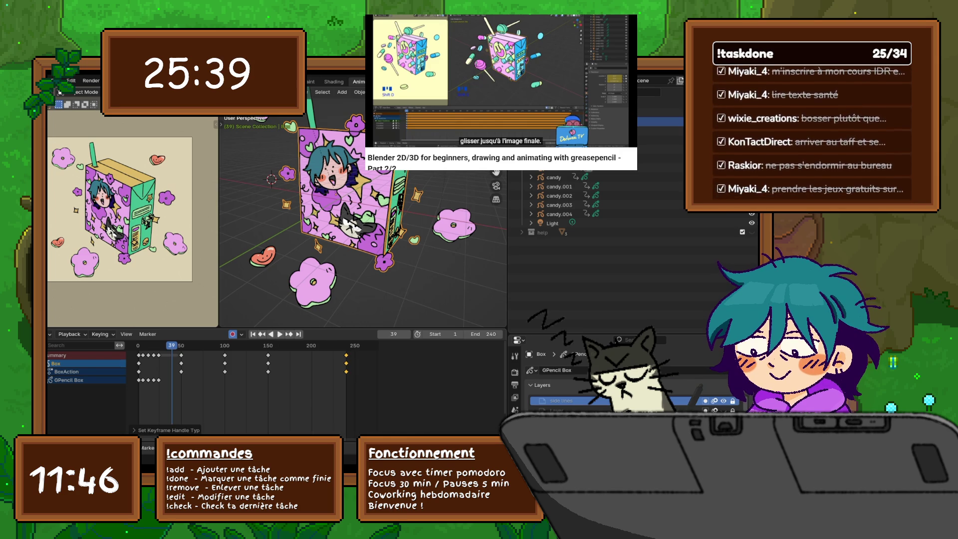
pyautogui.moveTo(153, 397); pyautogui.dragTo(130, 353)
pyautogui.rightClick(110, 356)
pyautogui.moveTo(110, 356)
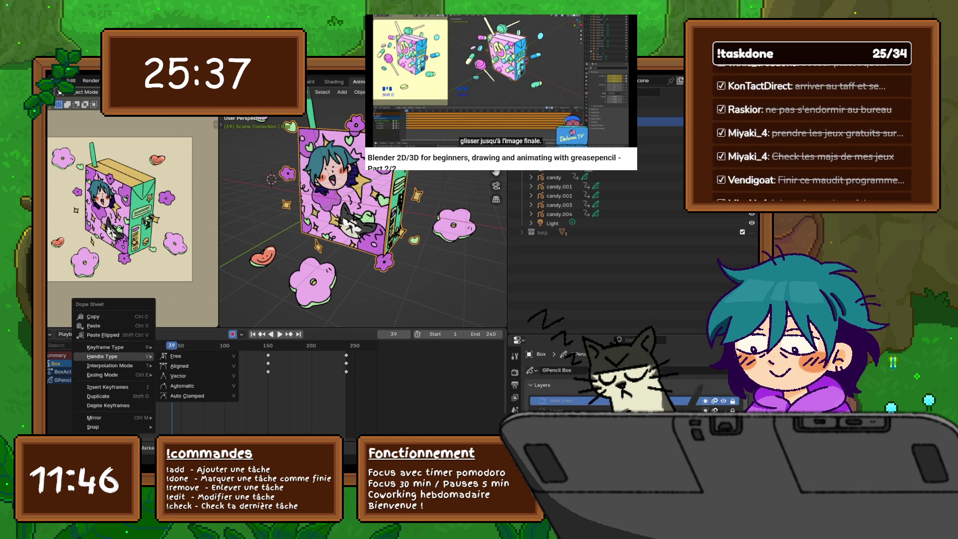
pyautogui.click(178, 375)
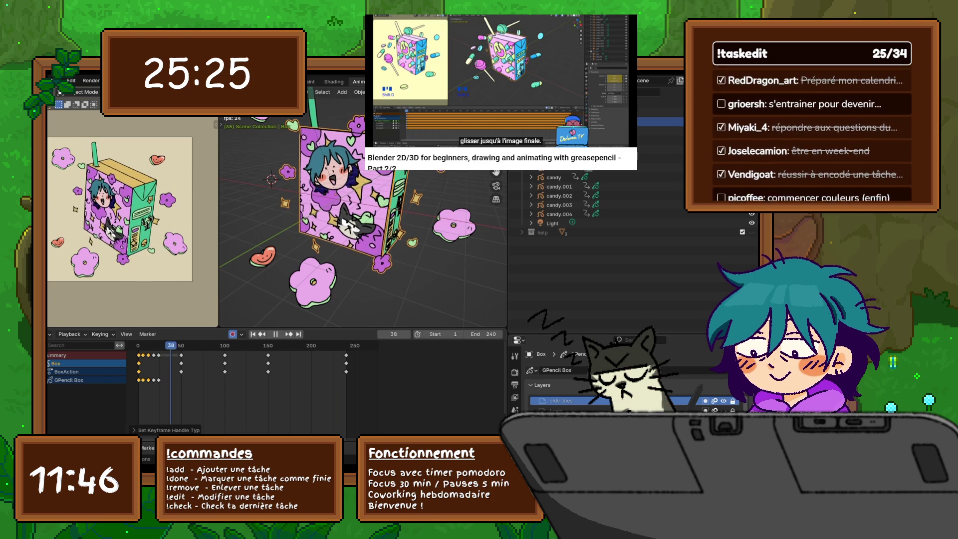
# Reset to the first frame and set Bézier interpolation on the selected keyframes.
pyautogui.press('Escape')
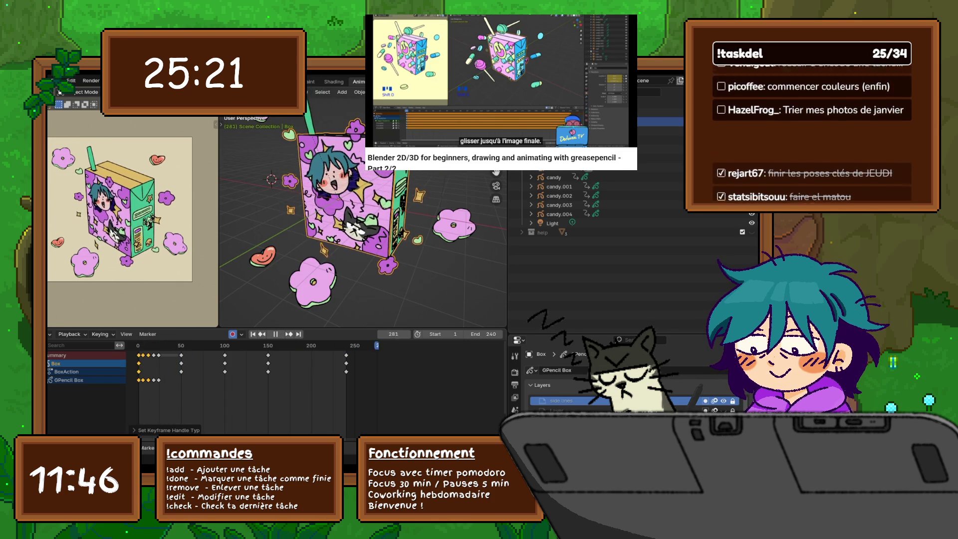
pyautogui.press('Escape')
pyautogui.moveTo(130, 396); pyautogui.dragTo(372, 360)
pyautogui.rightClick(320, 355)
pyautogui.moveTo(319, 355)
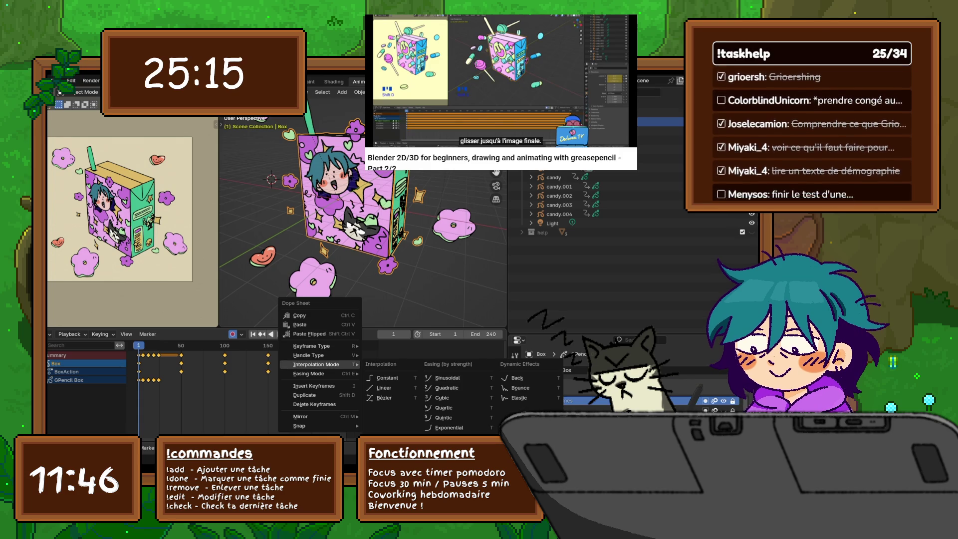
pyautogui.click(384, 398)
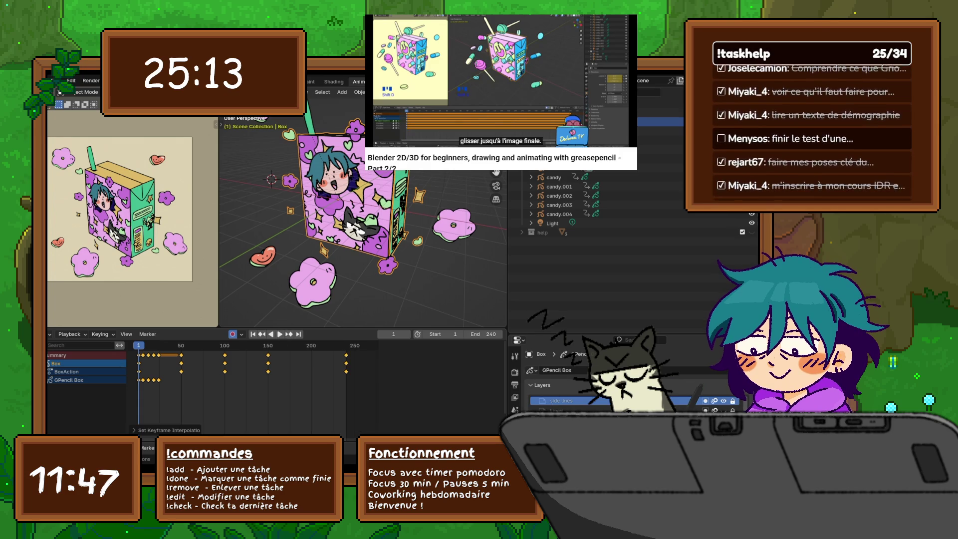
# Play the animation, stop at frame 150, and shift the box's pose there.
pyautogui.press('space')
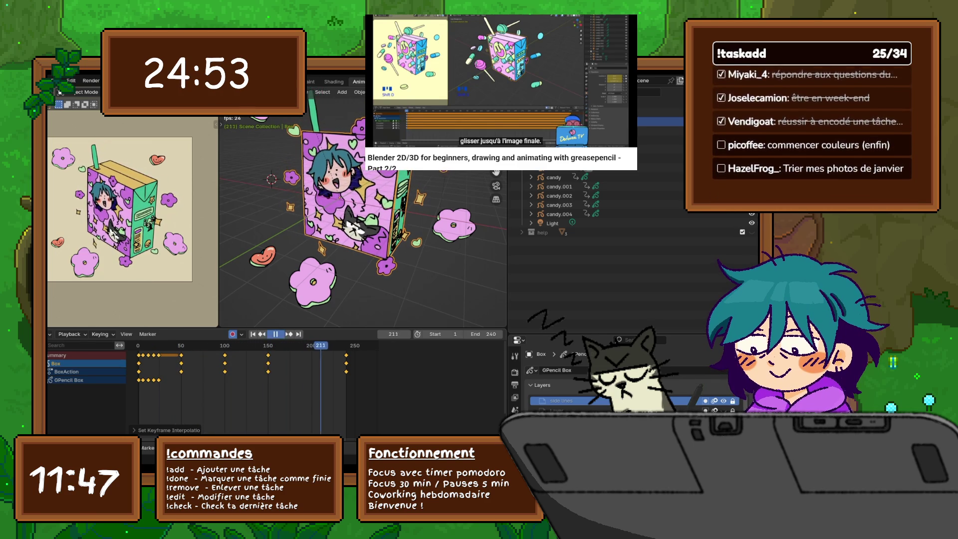
pyautogui.press('Escape')
pyautogui.press('space')
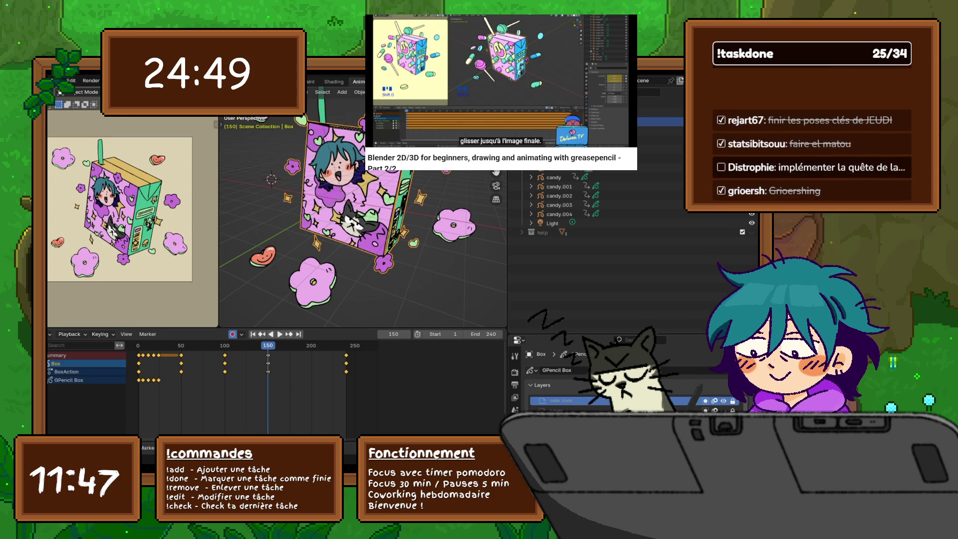
pyautogui.press('Return')
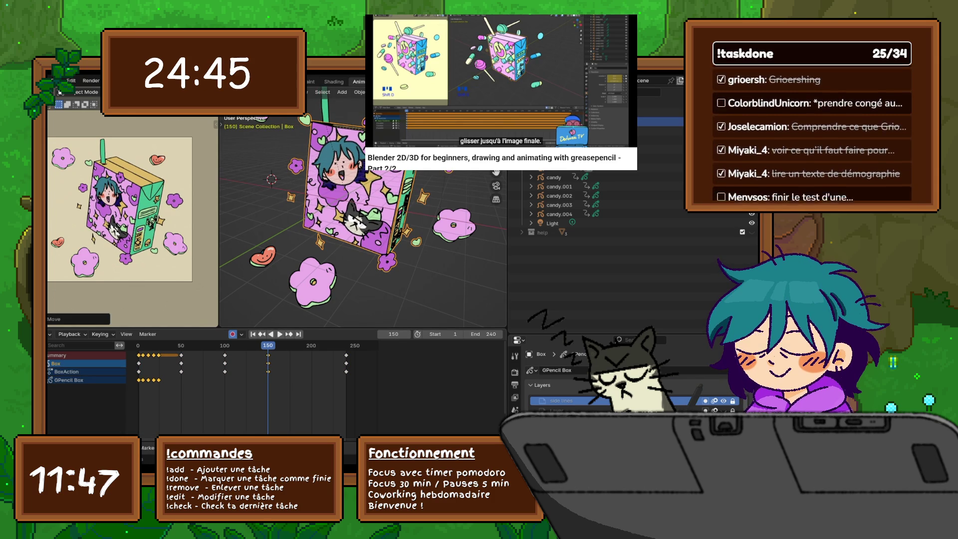
# Step through the keyframes back to frame 150 and rotate the box slightly.
pyautogui.press('Down')
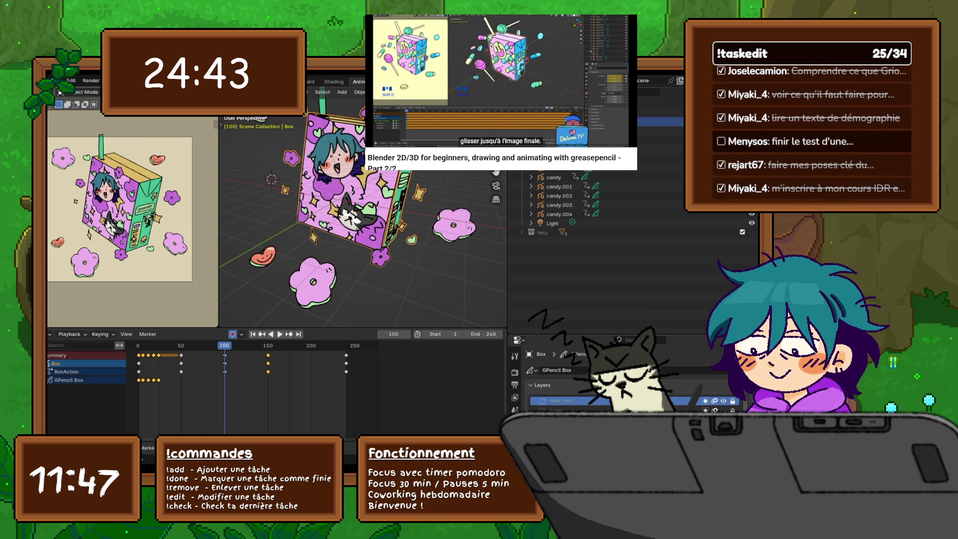
pyautogui.press('Up')
pyautogui.press('Up')
pyautogui.press('space')
pyautogui.press('Up')
pyautogui.press('Up')
pyautogui.press('Up')
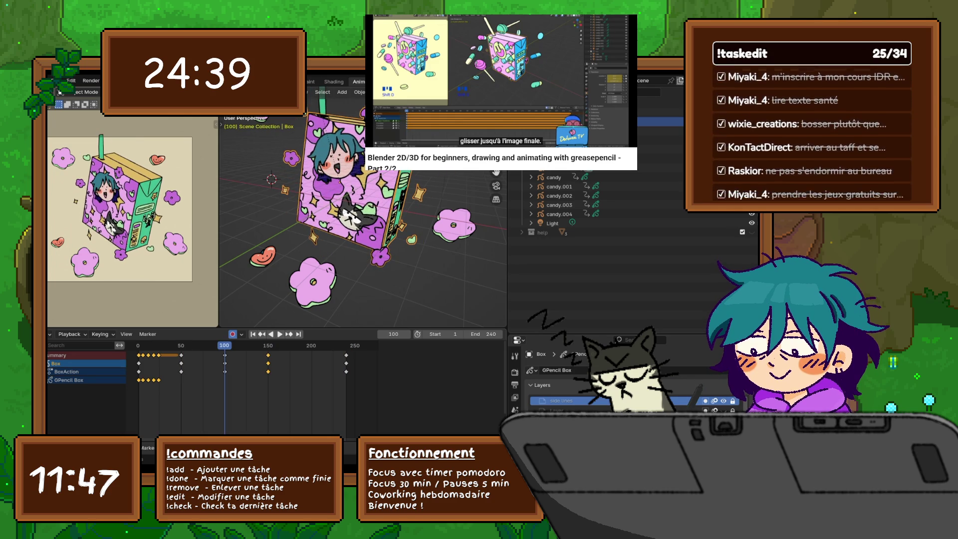
pyautogui.press('Down')
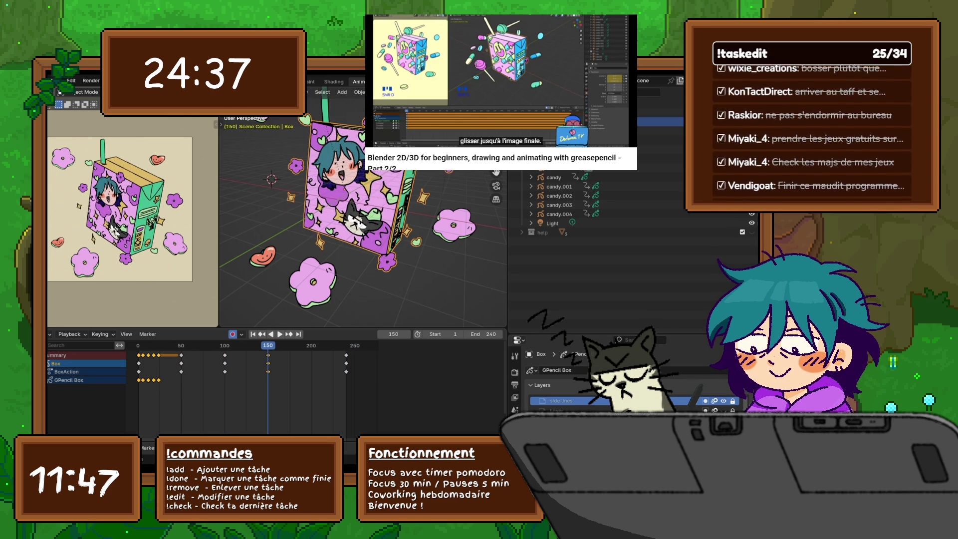
pyautogui.press('r')
pyautogui.press('Return')
pyautogui.press('Down')
pyautogui.press('Down')
pyautogui.press('Down')
# Step through the keyframes to frame 150 and rotate the box there.
pyautogui.press('Up')
pyautogui.press('Up')
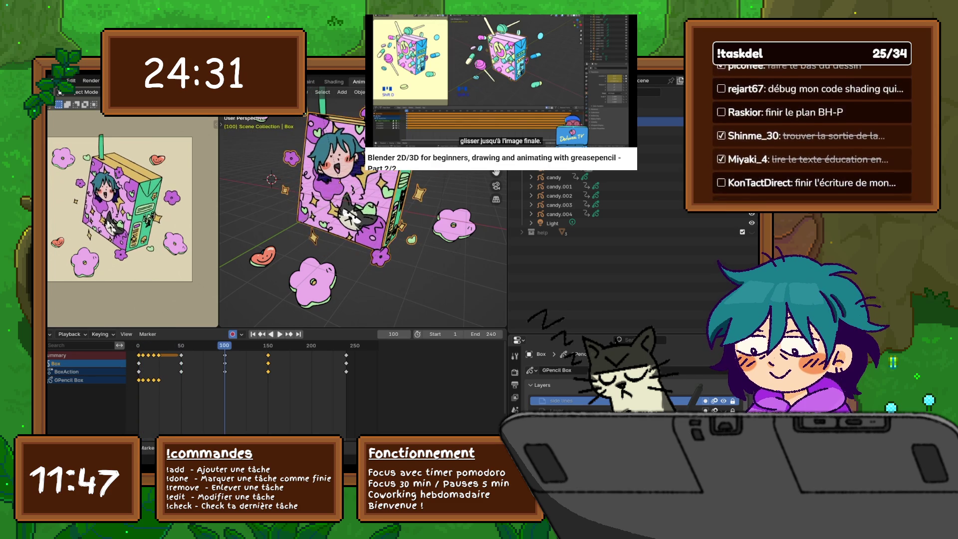
pyautogui.press('Up')
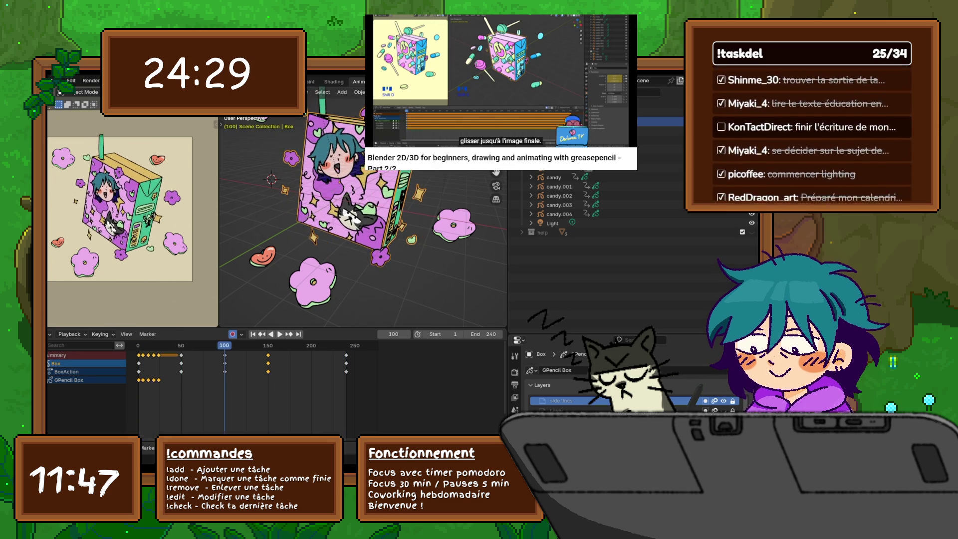
pyautogui.press('Down')
pyautogui.press('Up')
pyautogui.press('Up')
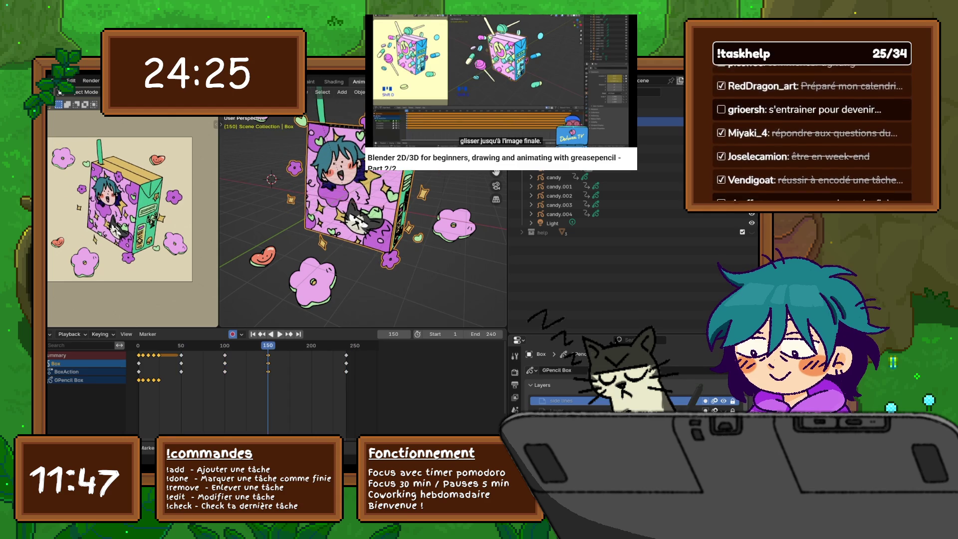
pyautogui.press('Up')
pyautogui.press('Down')
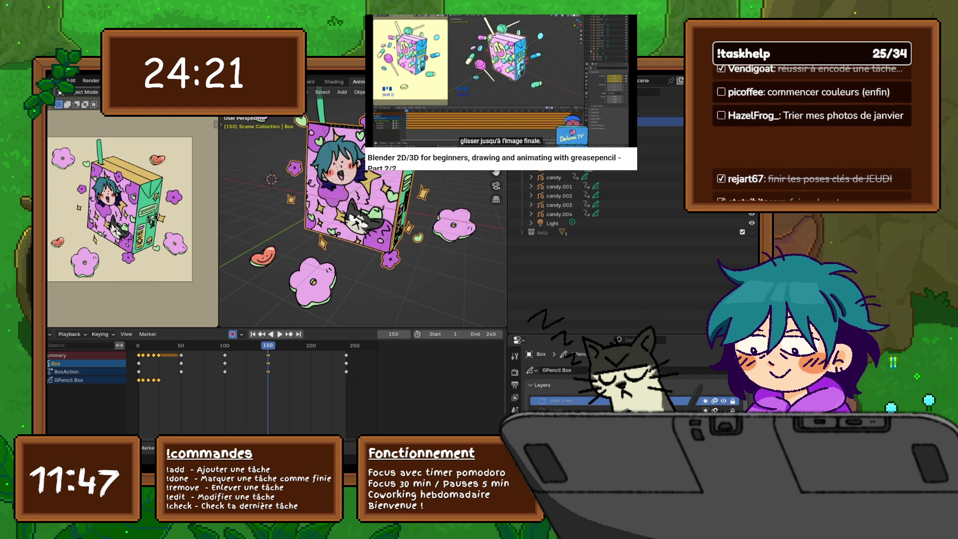
pyautogui.press('g')
pyautogui.press('z')
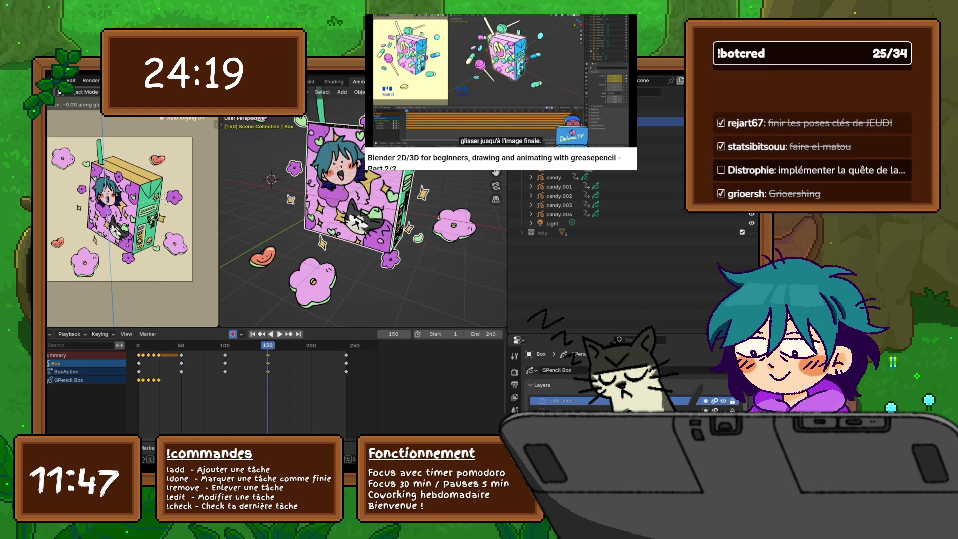
pyautogui.press('z')
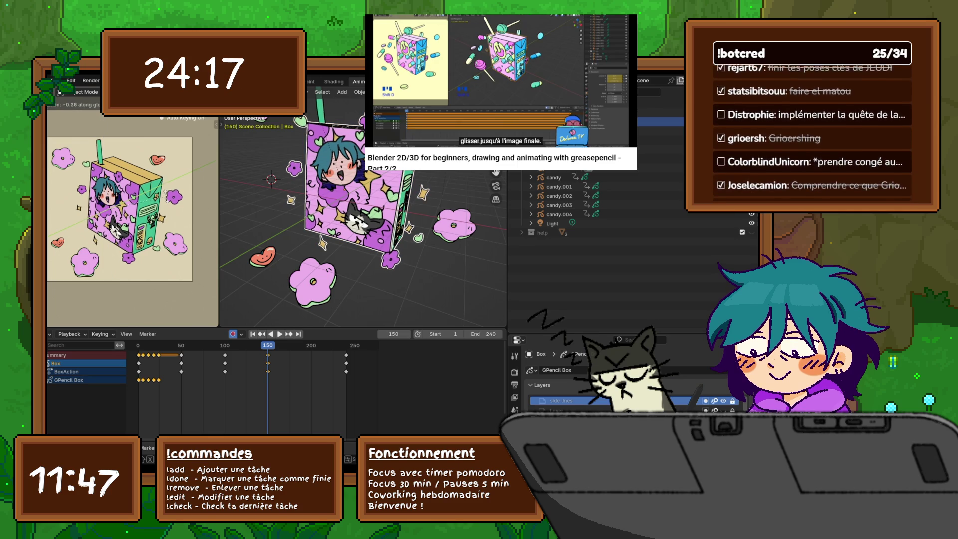
pyautogui.press('Return')
# Cancel an X-axis move, review the keyframes, then play the animation and stop at frame 25.
pyautogui.press('g')
pyautogui.press('x')
pyautogui.press('Escape')
pyautogui.press('Down')
pyautogui.press('Down')
pyautogui.press('Up')
pyautogui.press('Up')
pyautogui.press('Up')
pyautogui.press('Down')
pyautogui.press('Down')
pyautogui.press('Down')
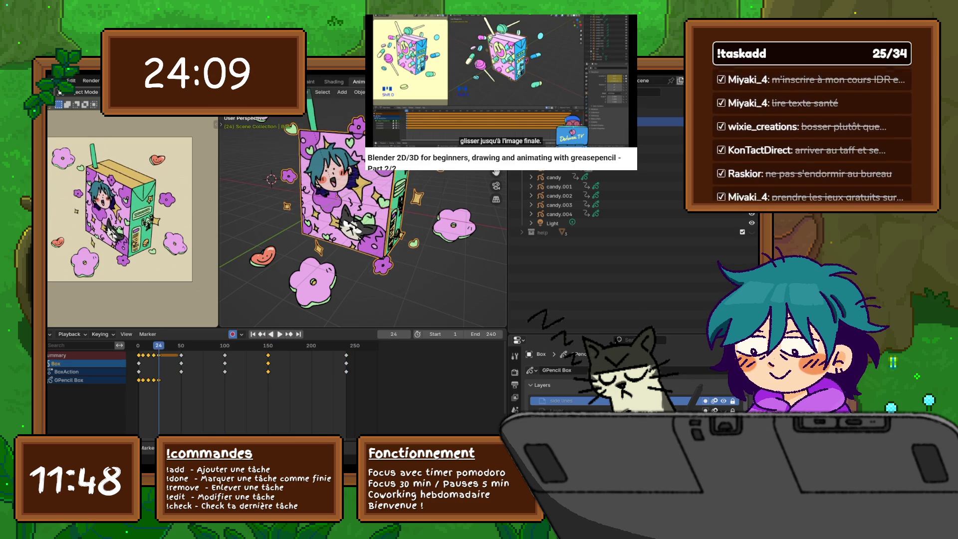
pyautogui.press('Up')
pyautogui.press('Up')
pyautogui.press('Up')
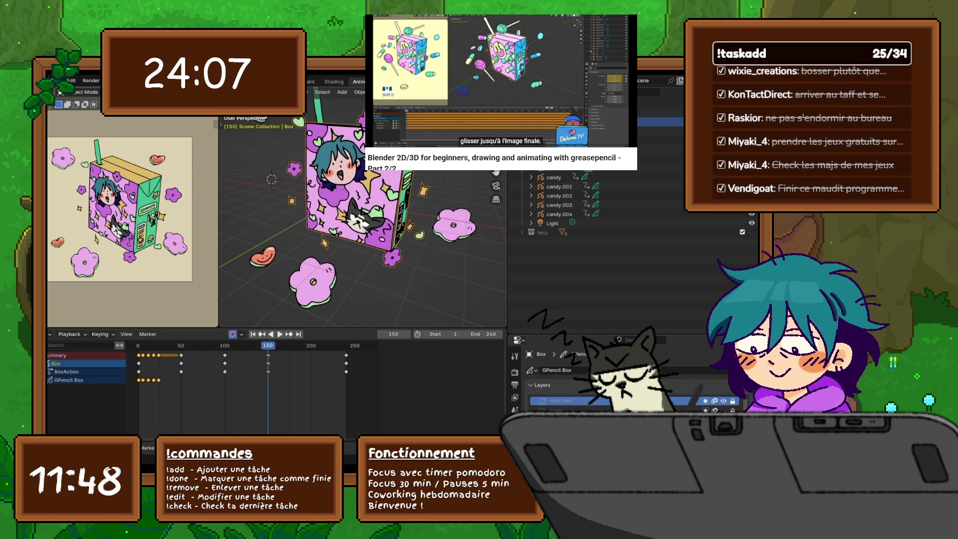
pyautogui.press('space')
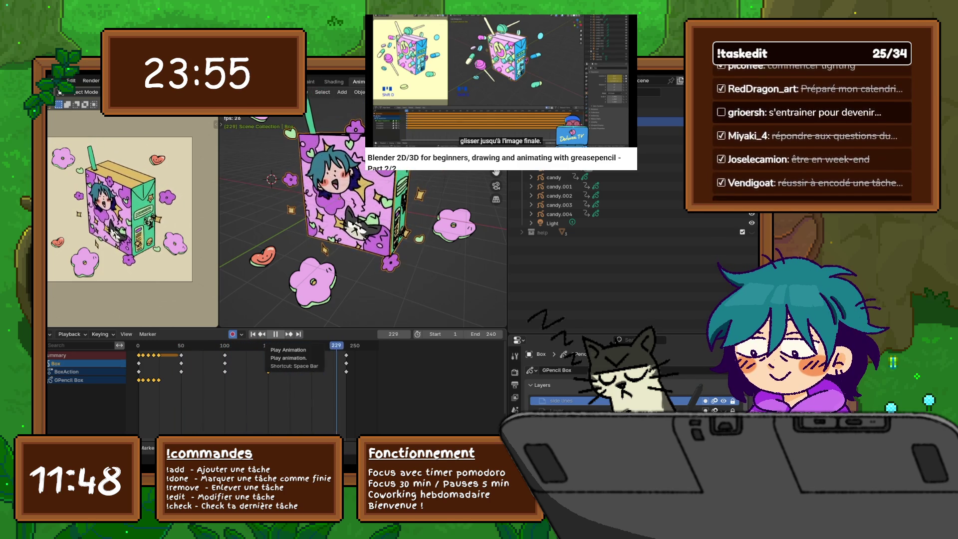
pyautogui.click(276, 333)
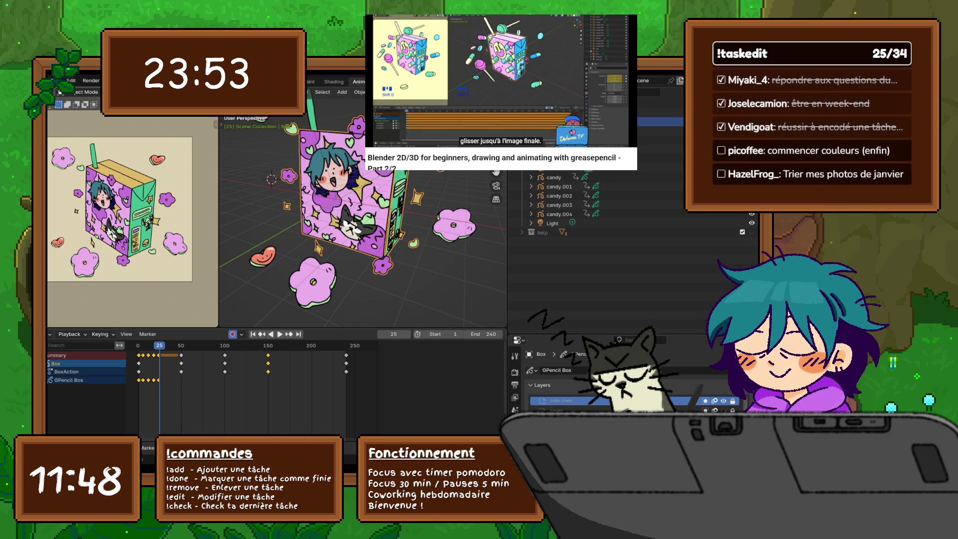
# Set the keyframes' interpolation type, then review it playing in reverse and forward.
pyautogui.rightClick(317, 357)
pyautogui.moveTo(317, 357)
pyautogui.click(387, 370)
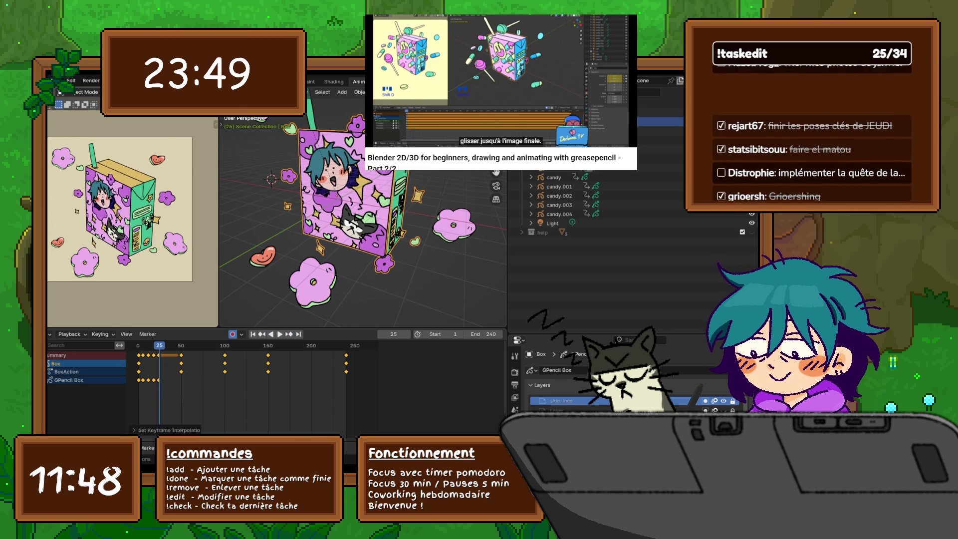
pyautogui.hotkey('ctrl', 'shift', 'space')
pyautogui.press('space')
pyautogui.click(279, 334)
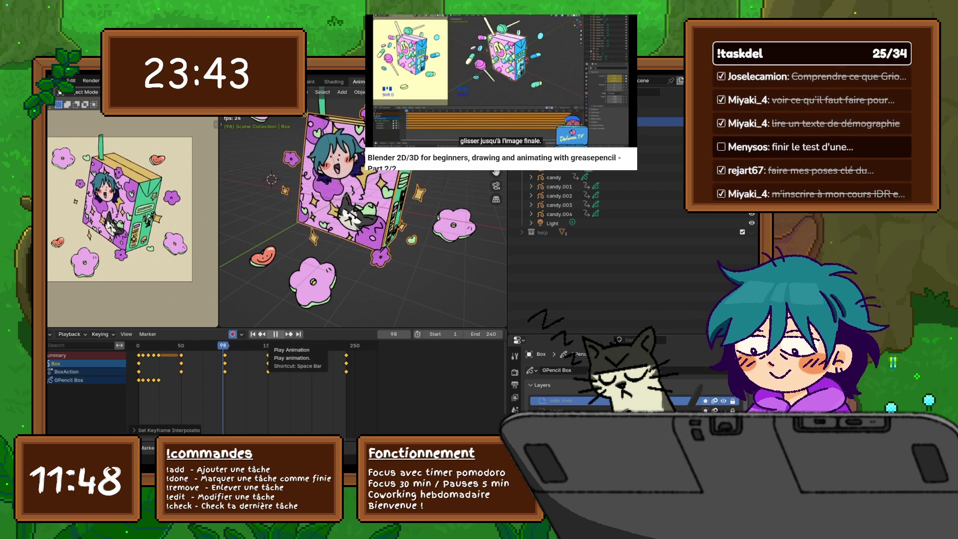
pyautogui.click(276, 333)
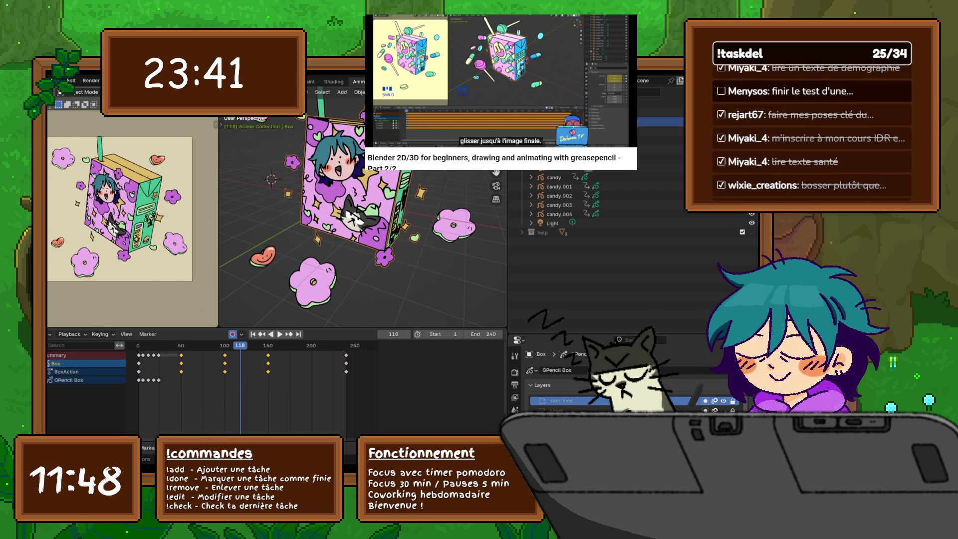
# Apply a different interpolation to the keys and play the animation to check the easing.
pyautogui.rightClick(240, 356)
pyautogui.moveTo(240, 355)
pyautogui.click(307, 379)
pyautogui.press('space')
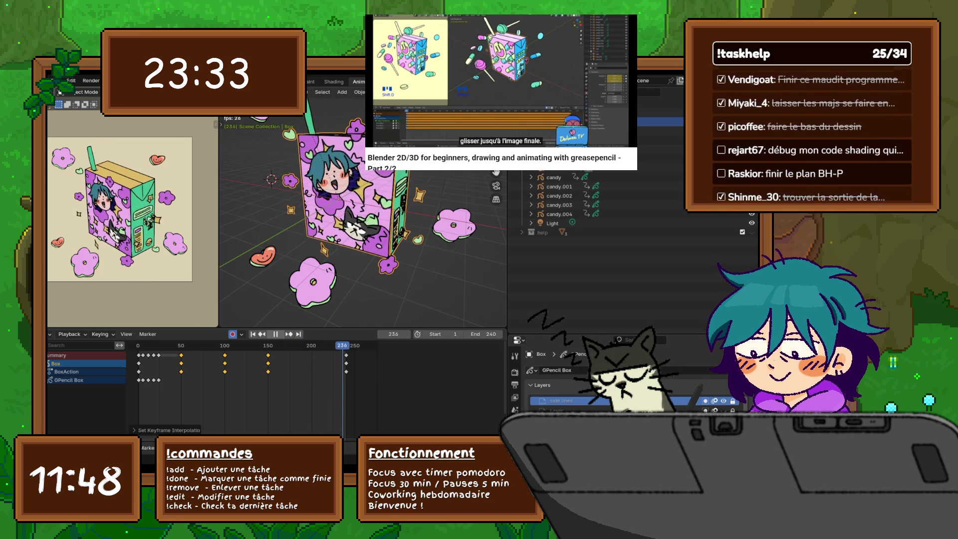
# Replay the animation from the start, stop at frame 148, and grab those keyframes to move later.
pyautogui.click(276, 333)
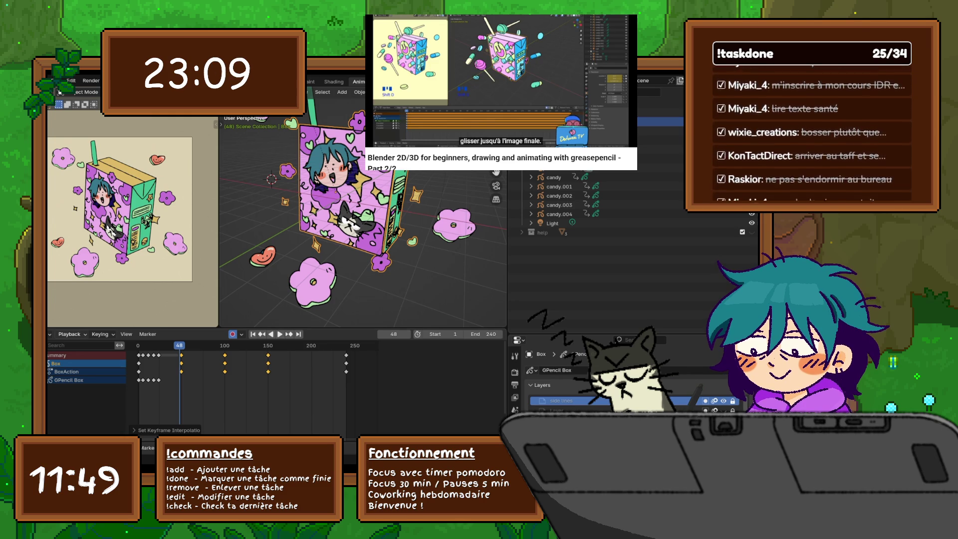
pyautogui.hotkey('shift', 'Left')
pyautogui.press('space')
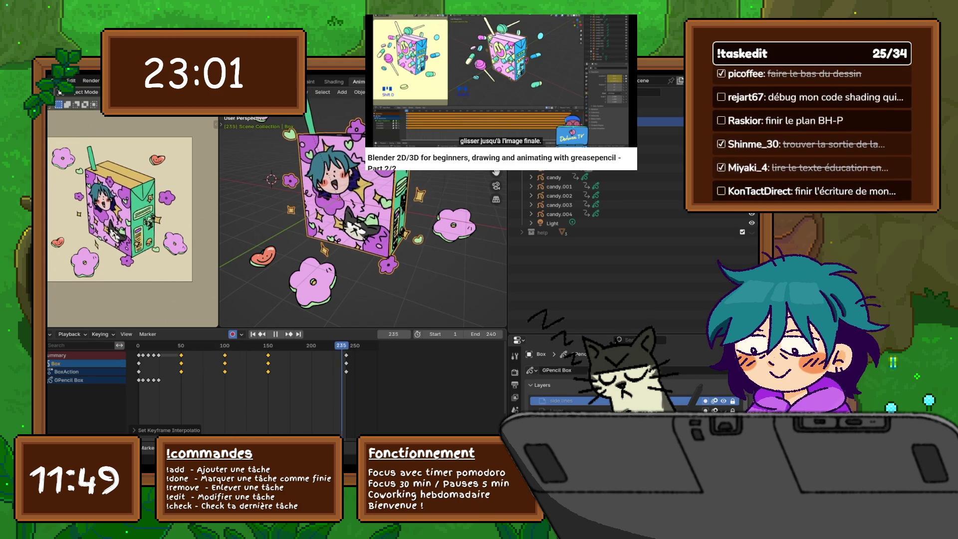
pyautogui.press('space')
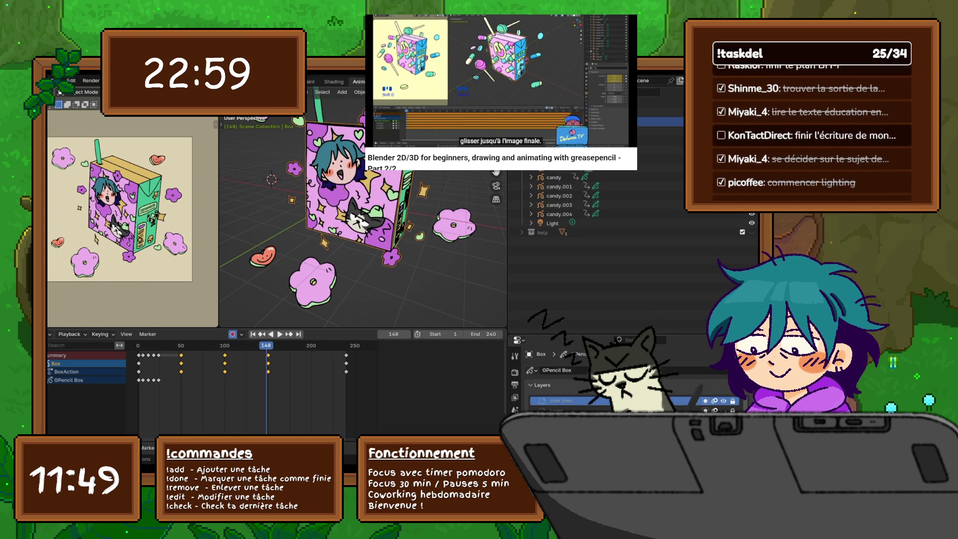
pyautogui.press('g')
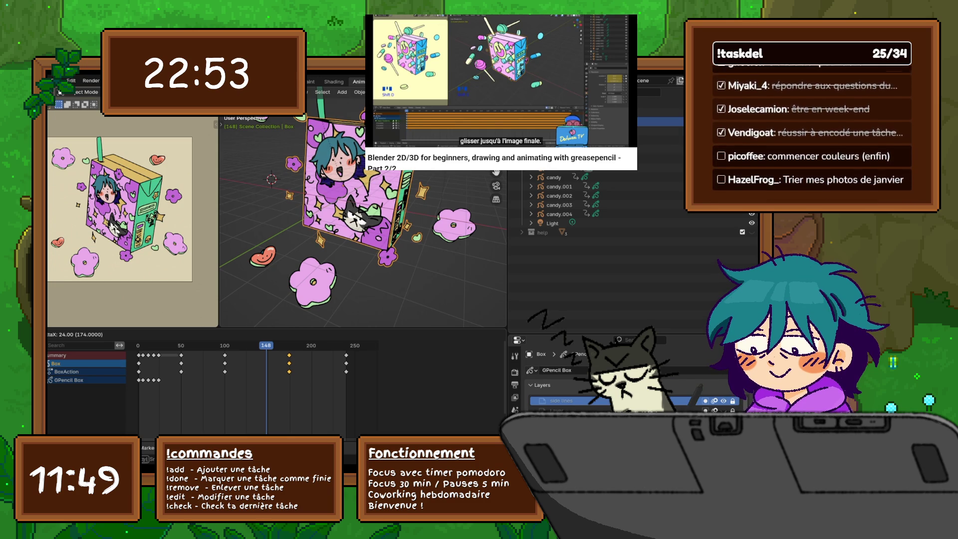
# Confirm the frame-174 shift, then move the frame-100 column to about 112 and frame-50 to about 58.
pyautogui.press('Return')
pyautogui.click(225, 355)
pyautogui.press('g')
pyautogui.press('Return')
pyautogui.click(181, 356)
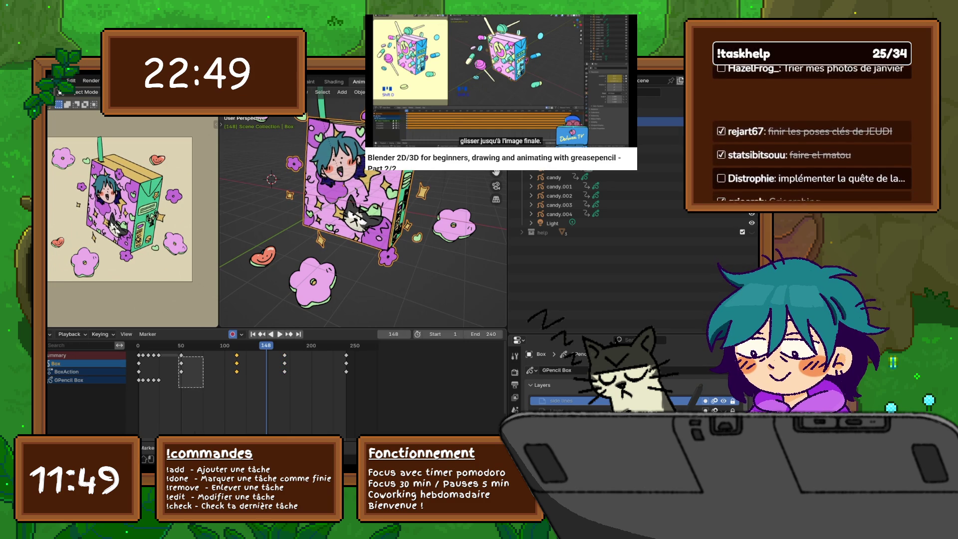
pyautogui.press('g')
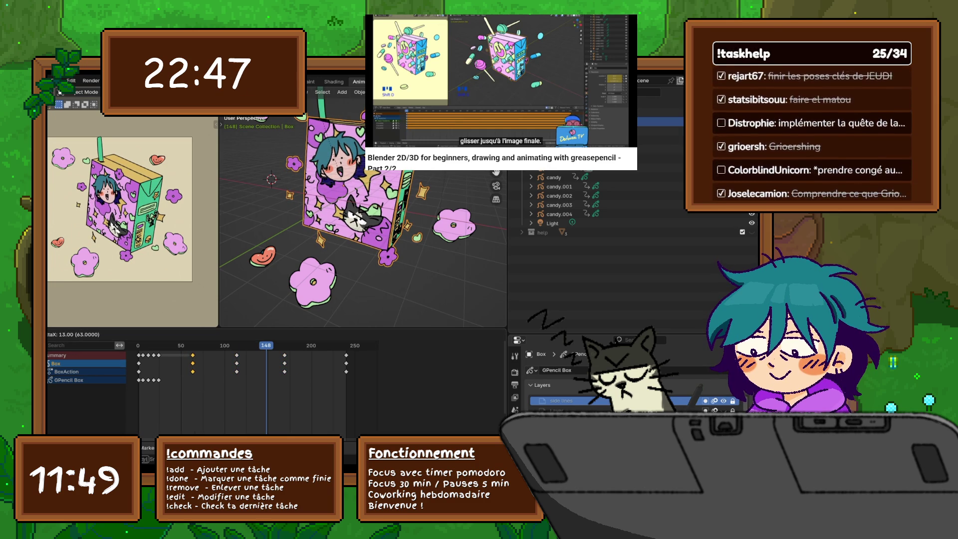
pyautogui.press('Return')
# Shift the two later keyframe columns slightly later and replay the retimed animation from the start.
pyautogui.moveTo(227, 351); pyautogui.dragTo(299, 386)
pyautogui.press('g')
pyautogui.press('Return')
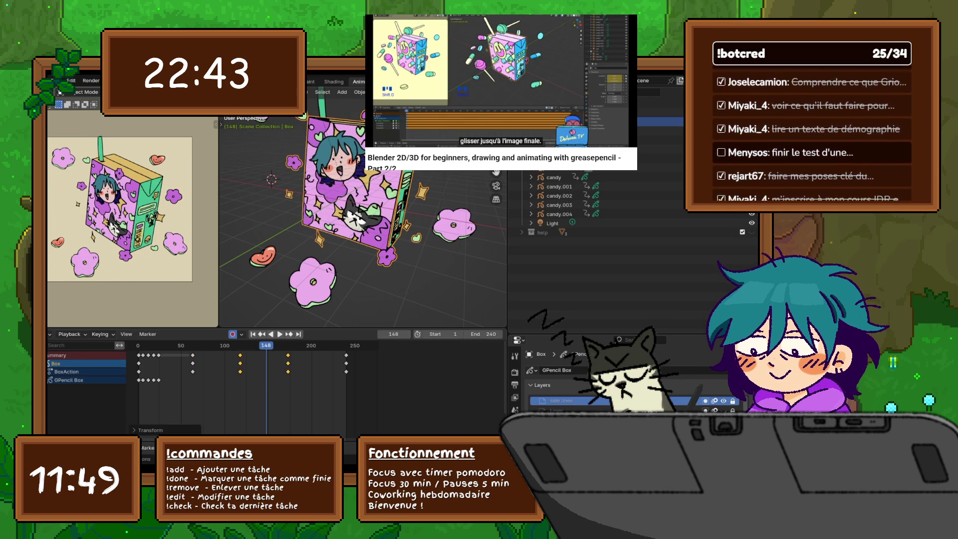
pyautogui.click(138, 345)
pyautogui.press('space')
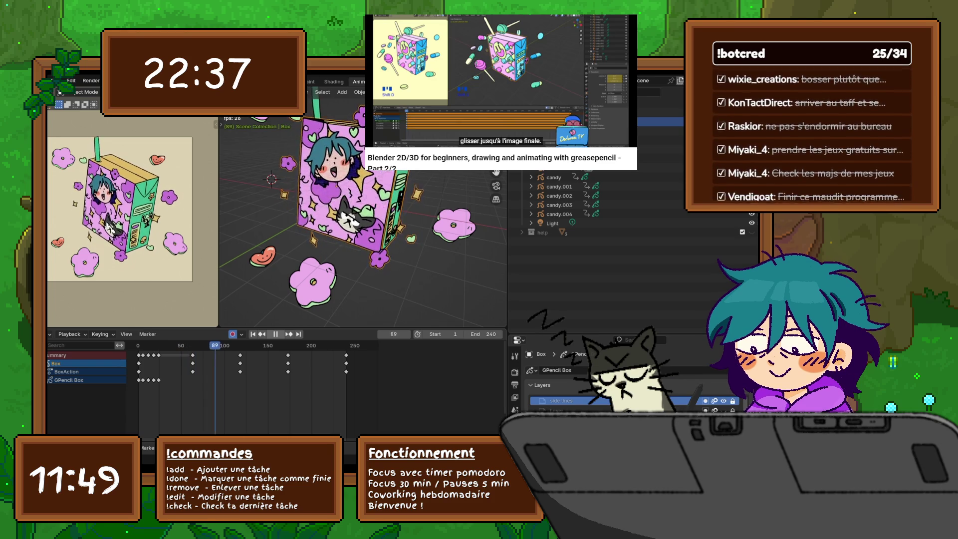
pyautogui.press('space')
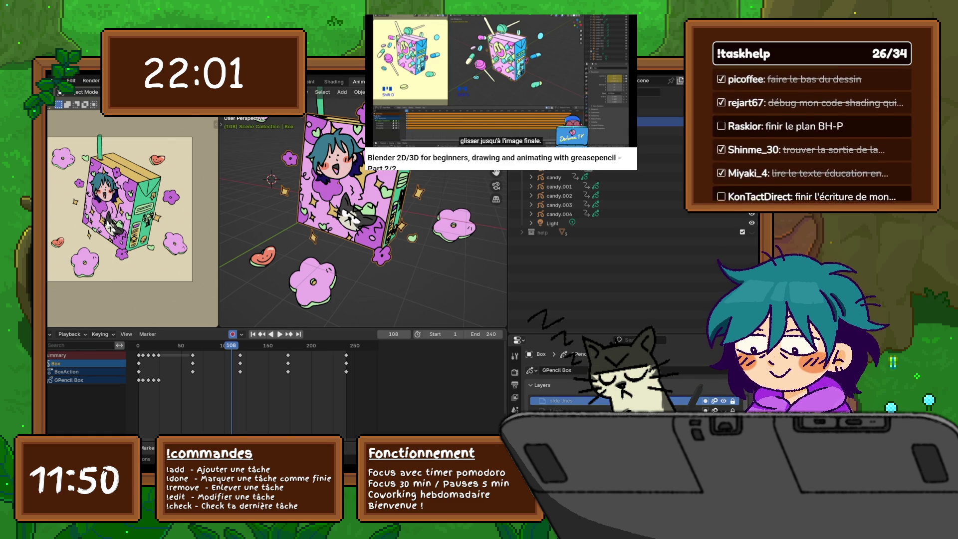
pyautogui.click(50, 333)
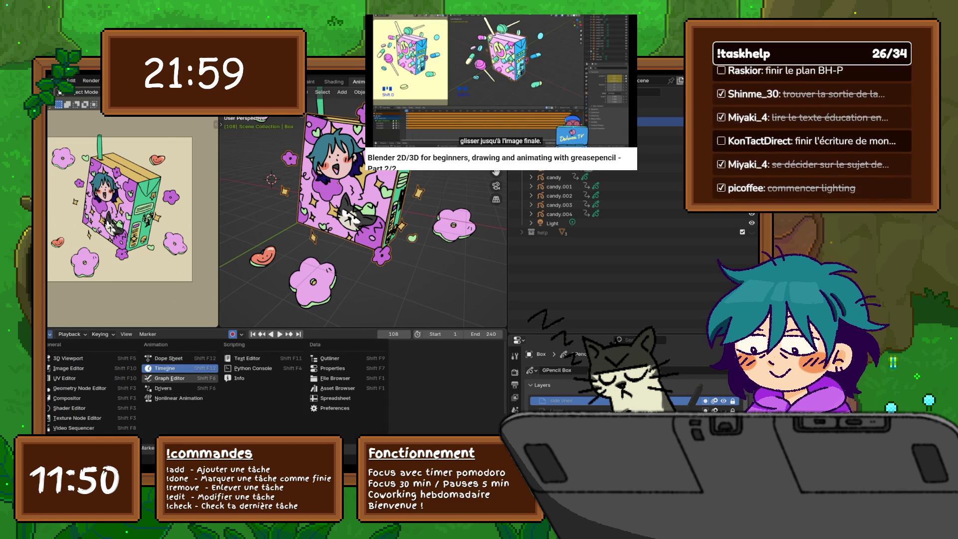
# Switch to the Graph Editor, expand BoxAction's Object Transforms curves, and frame them in view.
pyautogui.click(168, 377)
pyautogui.scroll(-4, 255, 389)
pyautogui.click(49, 364)
pyautogui.click(52, 372)
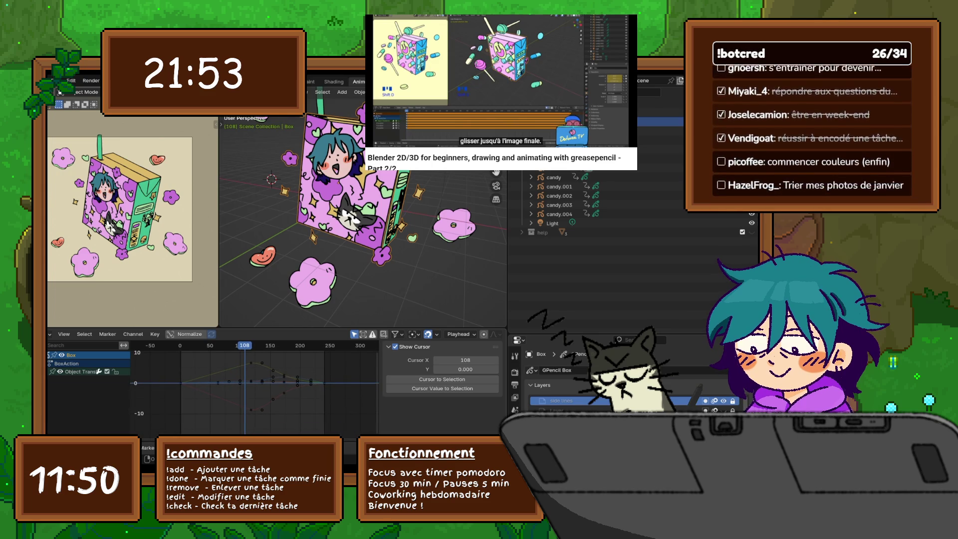
pyautogui.click(251, 381)
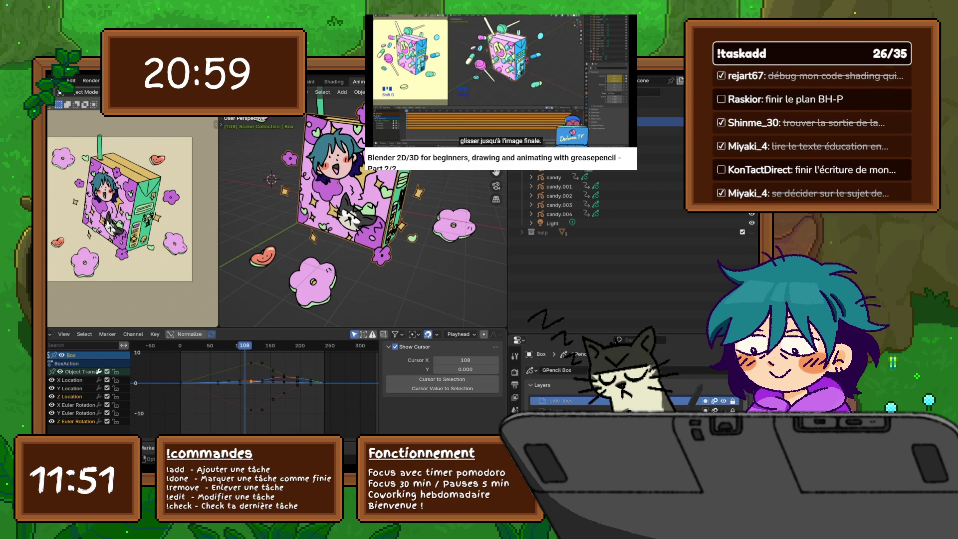
pyautogui.press('n')
pyautogui.press('Home')
pyautogui.press('n')
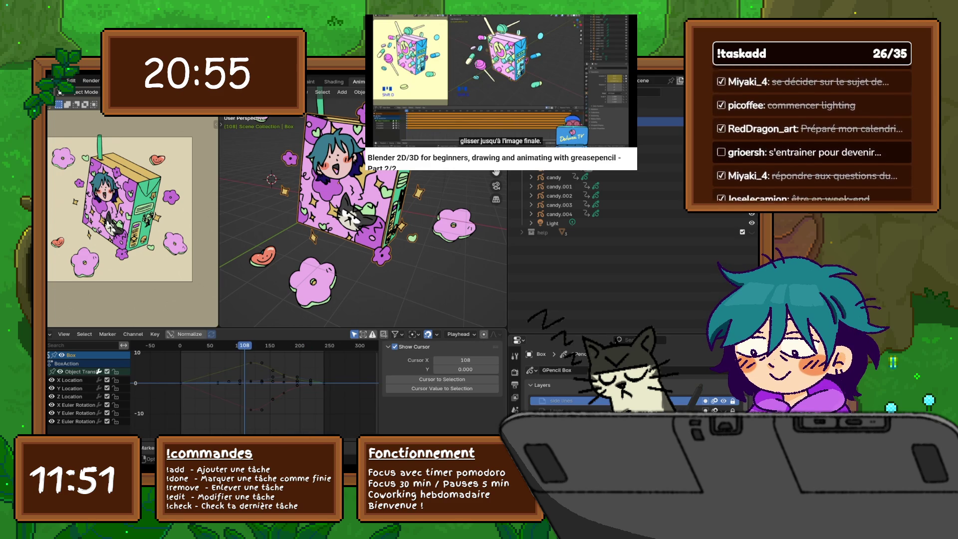
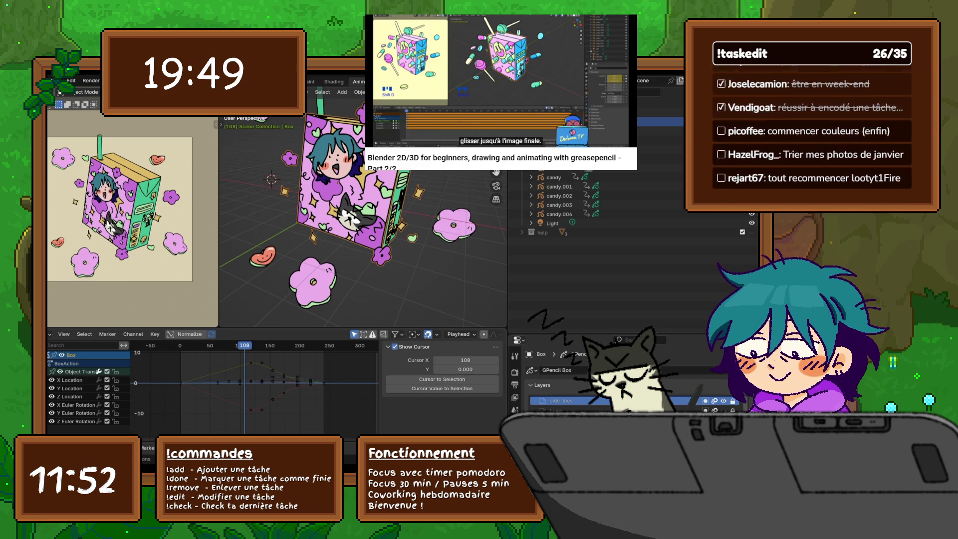
# Make X Location the active curve and toggle the active curve and keyframe sidebar panels.
pyautogui.click(273, 399)
pyautogui.click(70, 380)
pyautogui.click(407, 346)
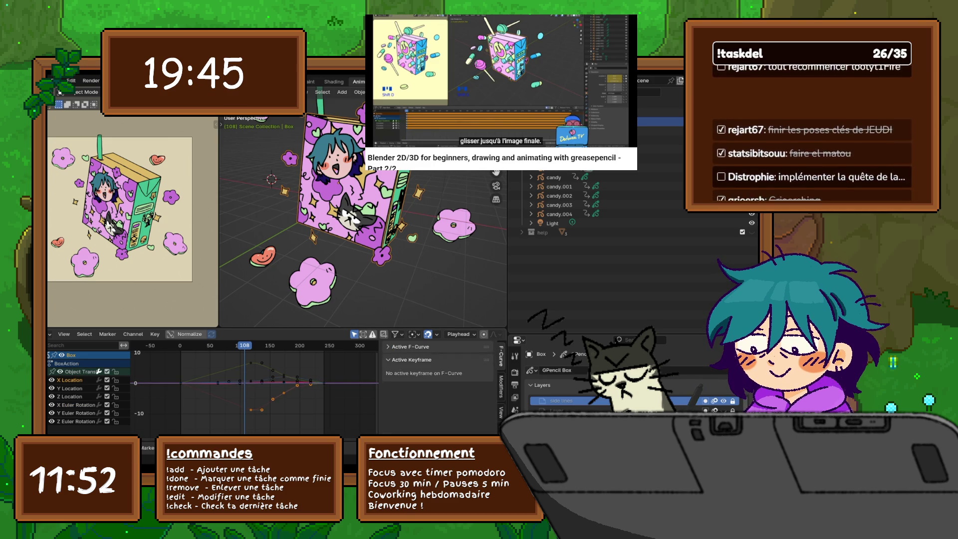
pyautogui.click(411, 359)
pyautogui.click(412, 359)
pyautogui.click(412, 358)
pyautogui.click(406, 346)
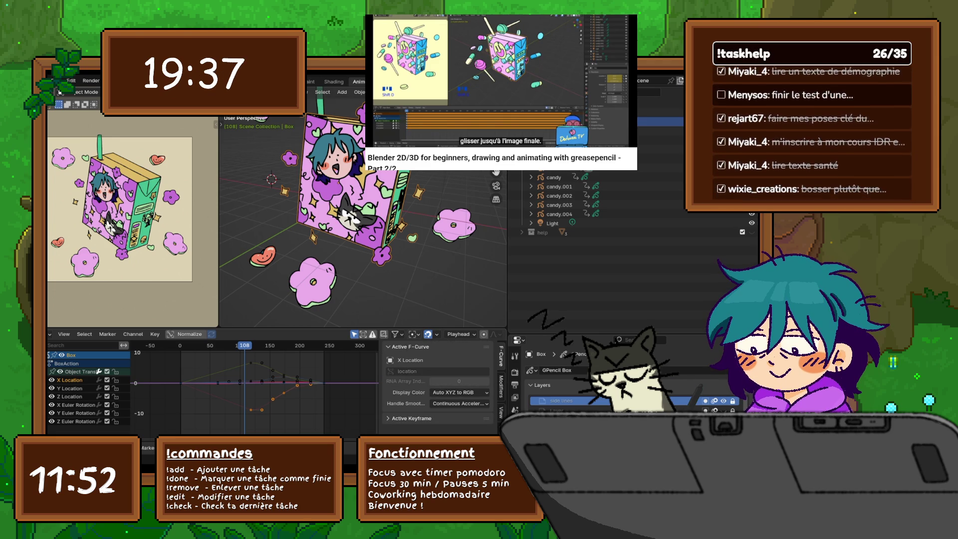
# Show the Modifiers sidebar tab and reselect the X Location curve.
pyautogui.click(460, 334)
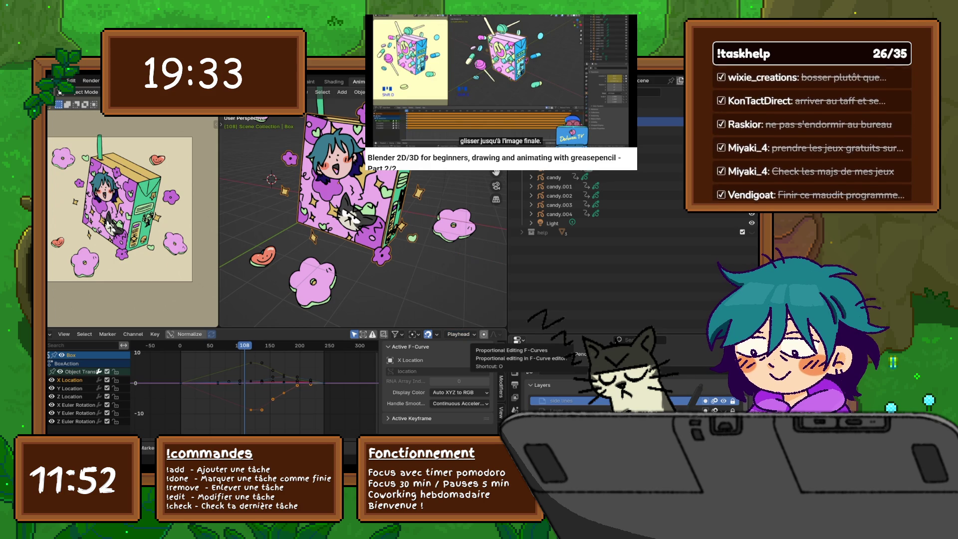
pyautogui.click(501, 387)
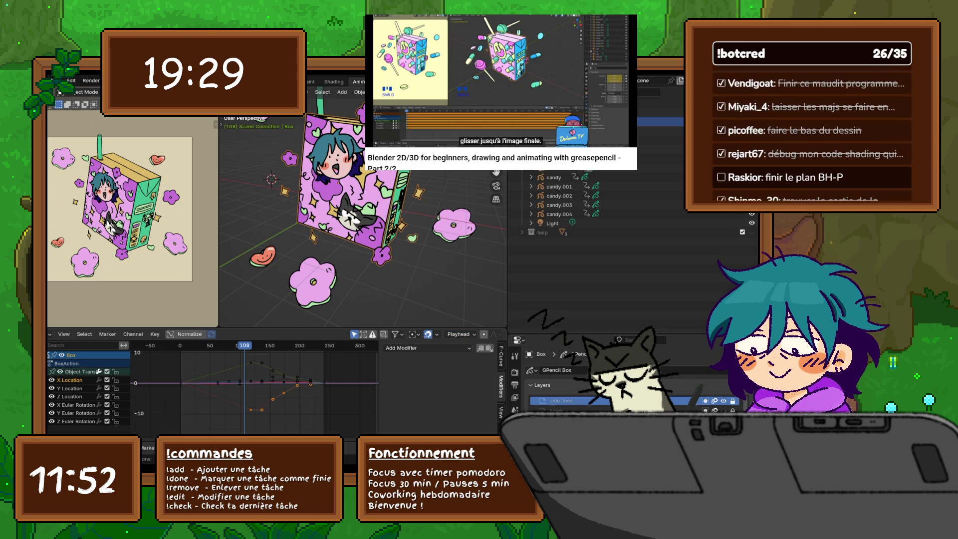
pyautogui.click(249, 382)
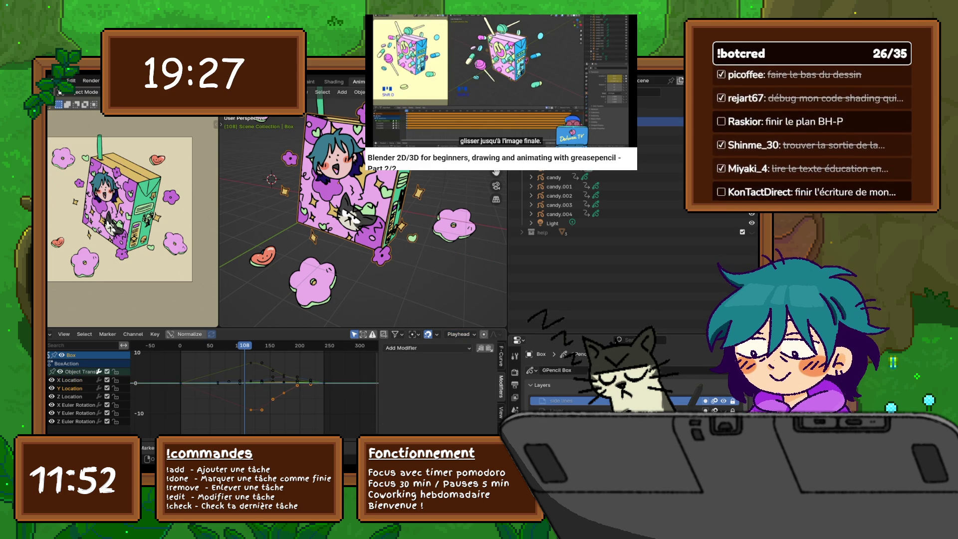
pyautogui.click(70, 380)
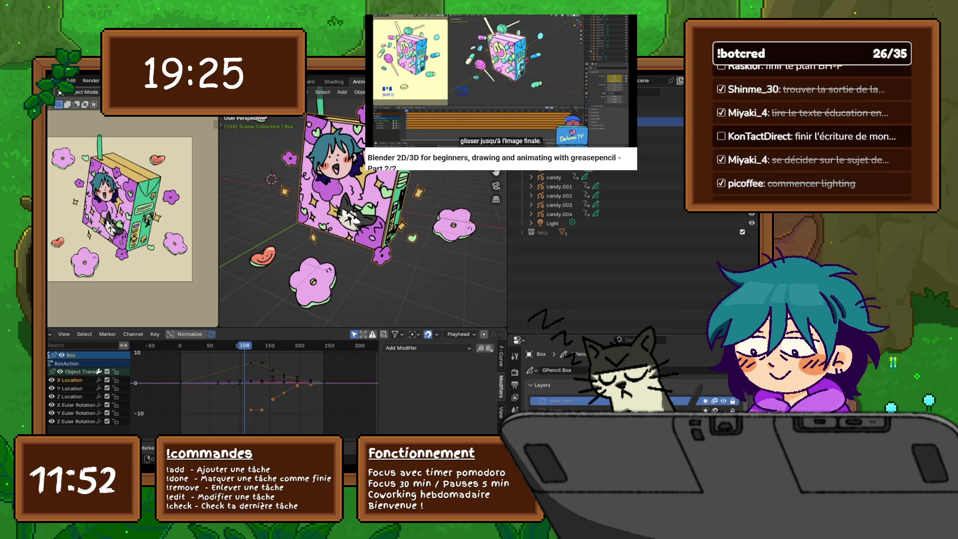
# Mute the X Euler Rotation and X Location channels, re-enable Z Euler Rotation, and show Z Location.
pyautogui.click(107, 405)
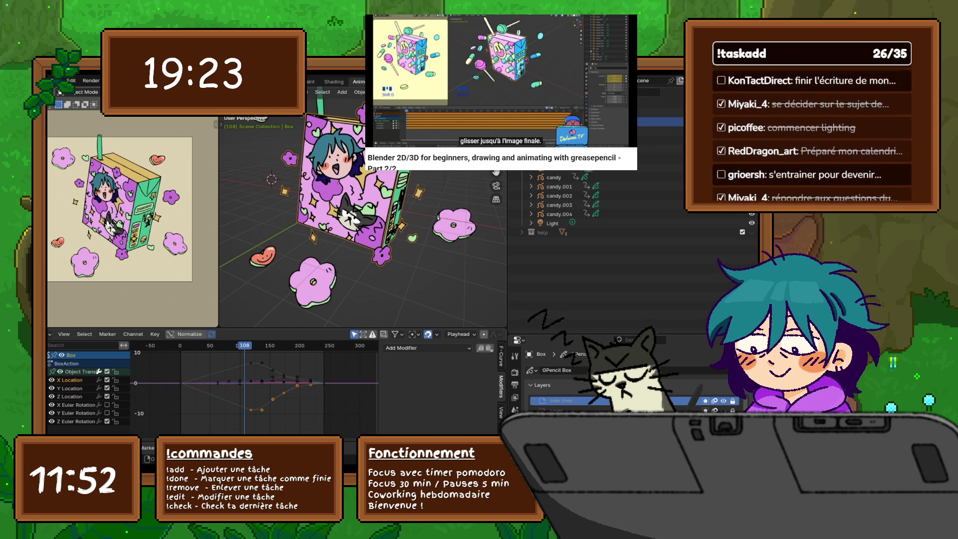
pyautogui.click(107, 379)
pyautogui.click(107, 421)
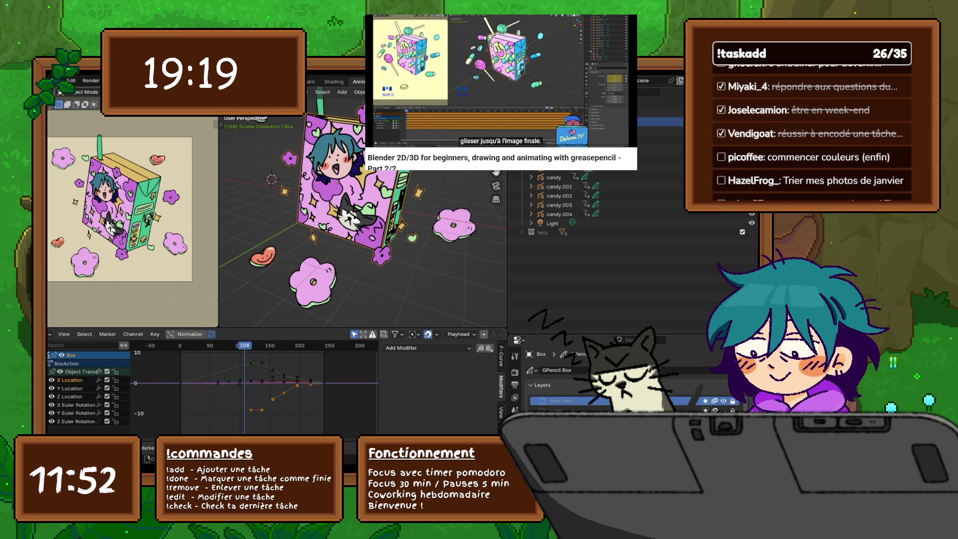
pyautogui.scroll(-1, 247, 386)
pyautogui.click(51, 396)
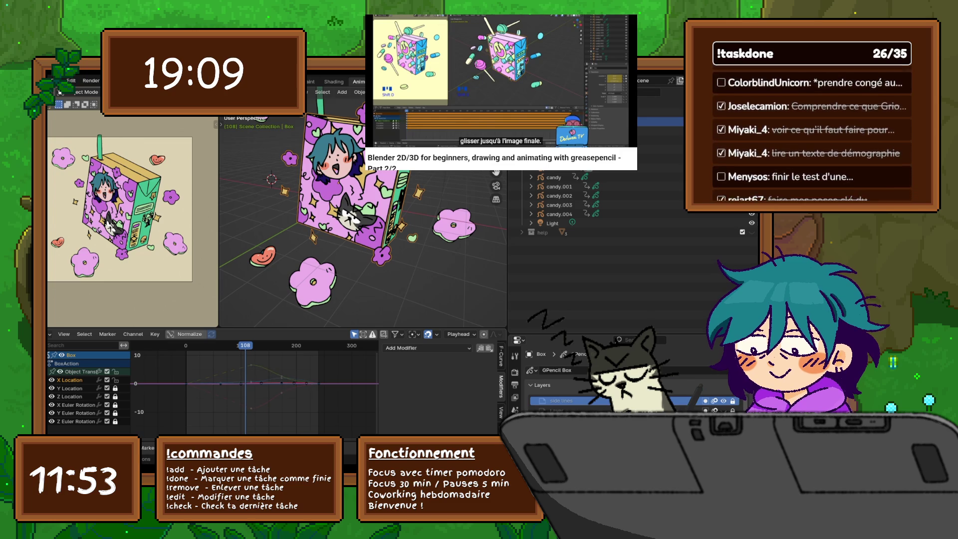
pyautogui.scroll(1, 245, 383)
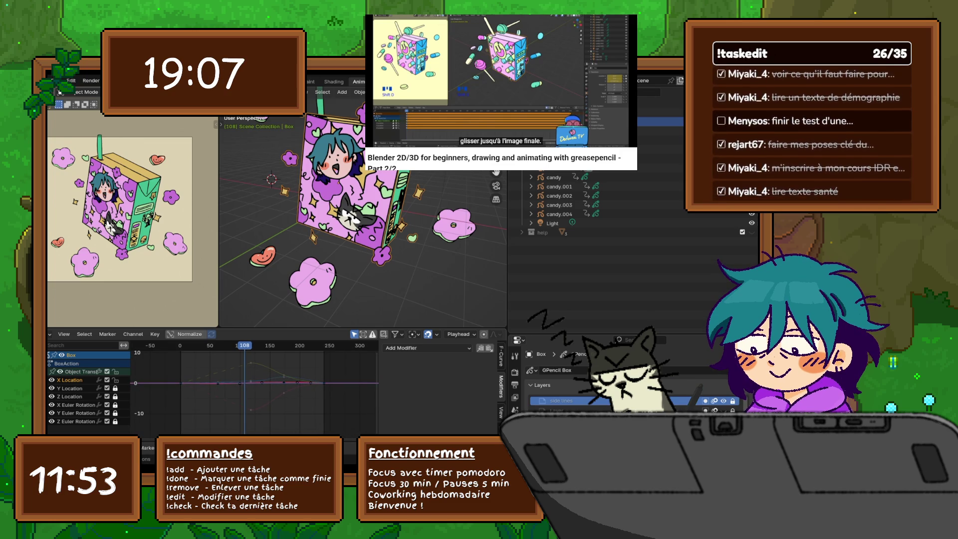
# Hide the Y Location, Z Location and X Euler Rotation curves and frame the active X Location curve.
pyautogui.rightClick(250, 352)
pyautogui.press('Escape')
pyautogui.press('a')
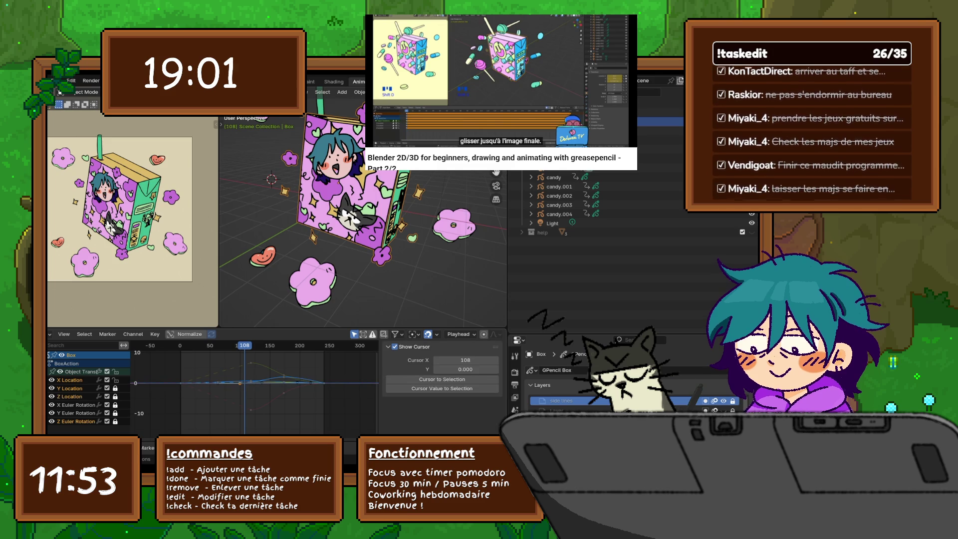
pyautogui.press('a')
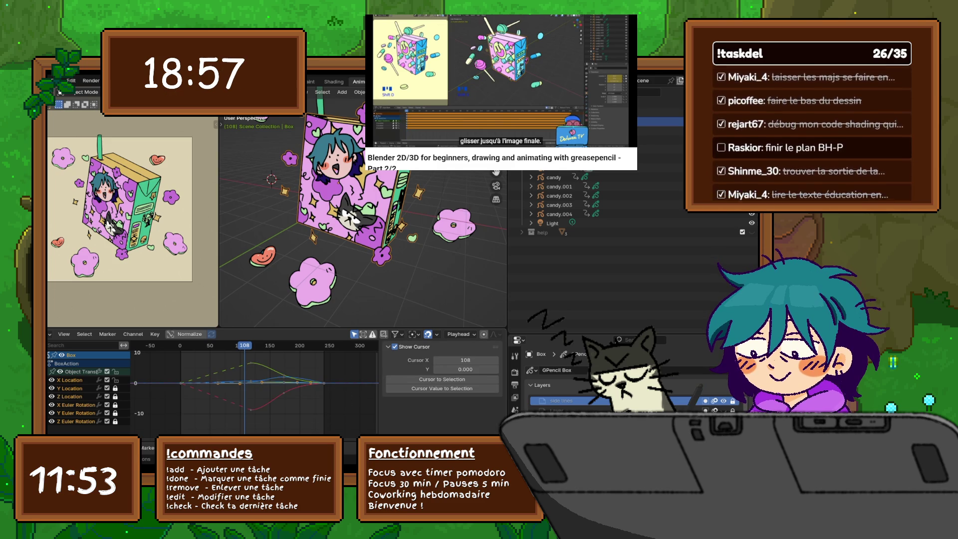
pyautogui.moveTo(107, 388); pyautogui.dragTo(107, 404)
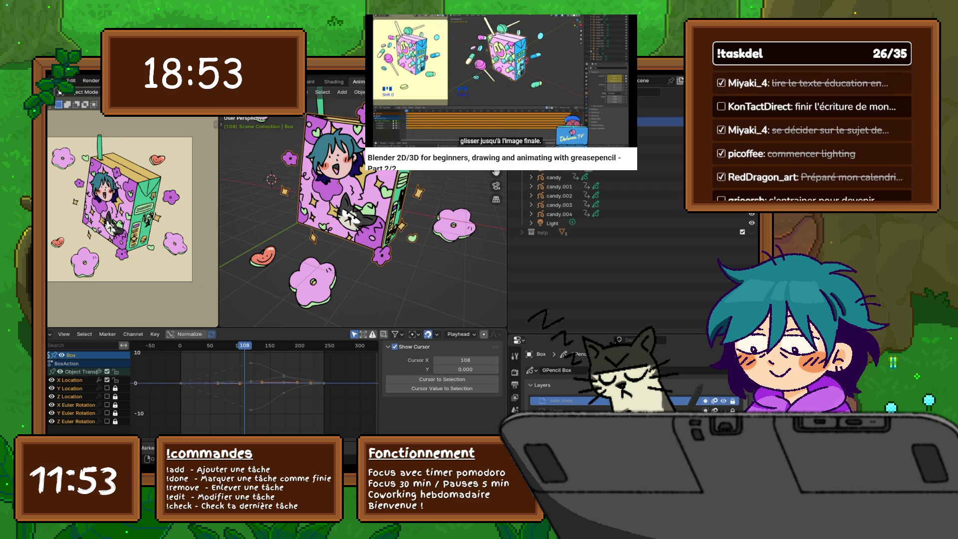
pyautogui.click(72, 380)
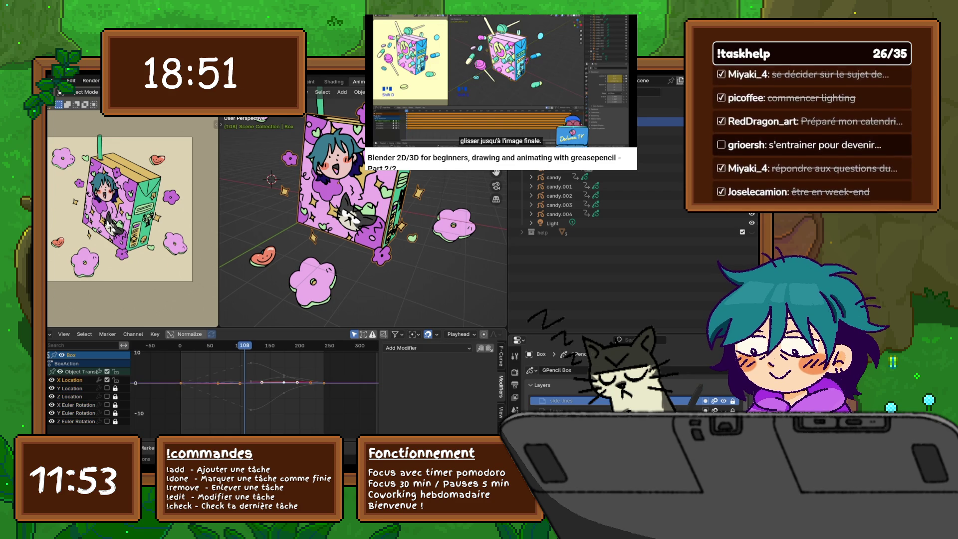
pyautogui.press('Home')
# Box-select the X Location keyframes and enlarge the Graph Editor, zoomed tightly on the curve.
pyautogui.rightClick(279, 349)
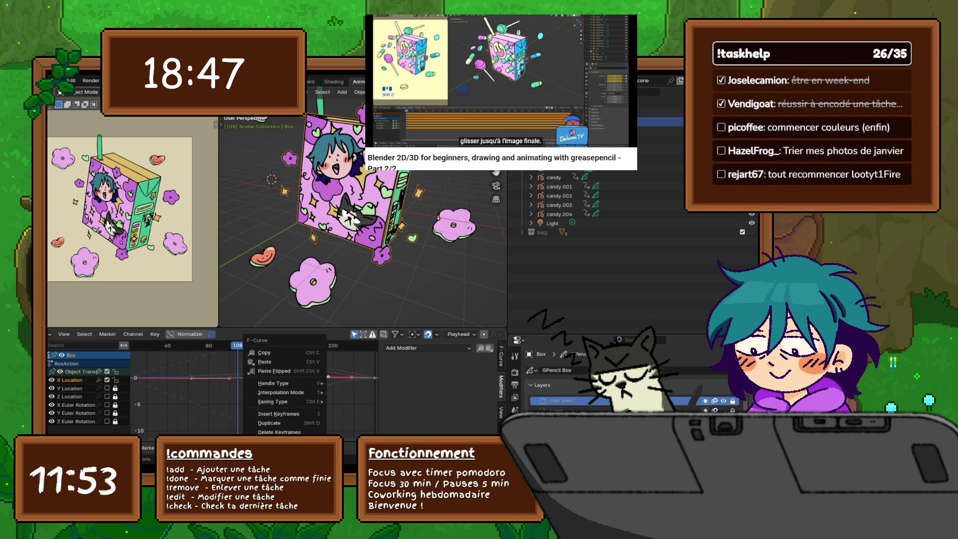
pyautogui.press('Escape')
pyautogui.moveTo(280, 389); pyautogui.dragTo(306, 397, button='middle')
pyautogui.moveTo(318, 403); pyautogui.dragTo(278, 390)
pyautogui.moveTo(278, 390); pyautogui.dragTo(275, 391, button='middle')
pyautogui.scroll(-5, 255, 389)
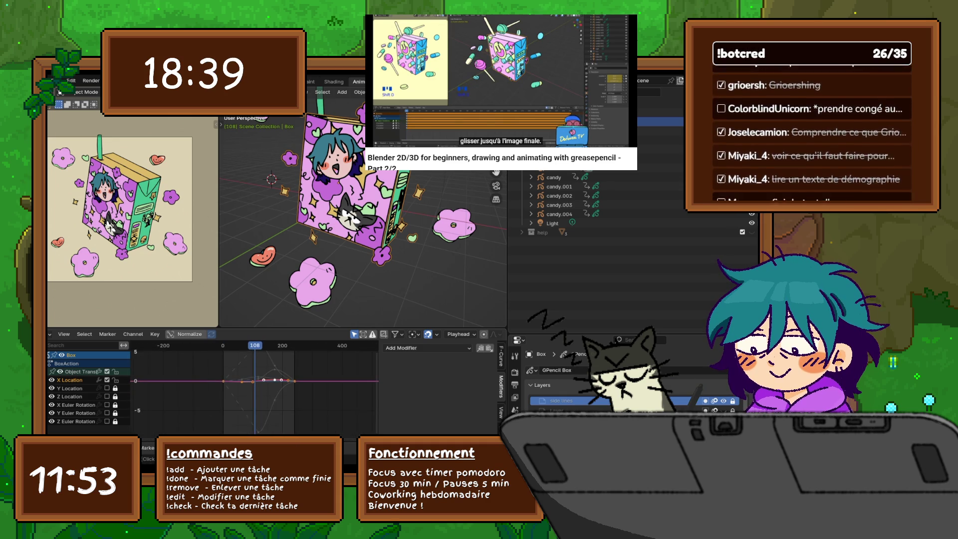
pyautogui.scroll(-1, 254, 389)
pyautogui.moveTo(254, 389)
pyautogui.mouseDown(button='middle')
pyautogui.moveTo(262, 397)
pyautogui.moveTo(257, 375)
pyautogui.mouseUp(button='middle')
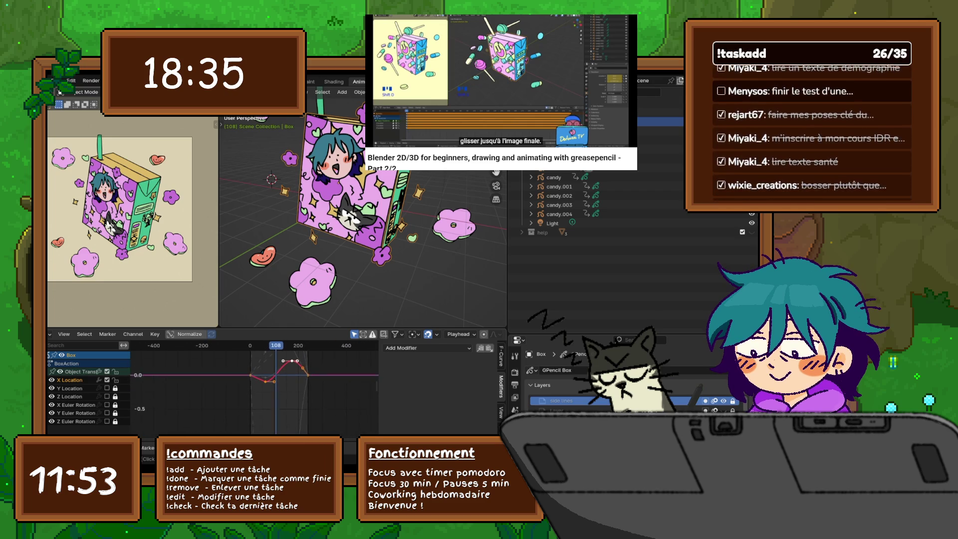
pyautogui.moveTo(259, 329); pyautogui.dragTo(259, 176)
pyautogui.moveTo(268, 279)
pyautogui.keyDown('ctrl'); pyautogui.mouseDown(button='middle')
pyautogui.moveTo(300, 262)
pyautogui.moveTo(264, 272)
pyautogui.mouseUp(button='middle'); pyautogui.keyUp('ctrl')
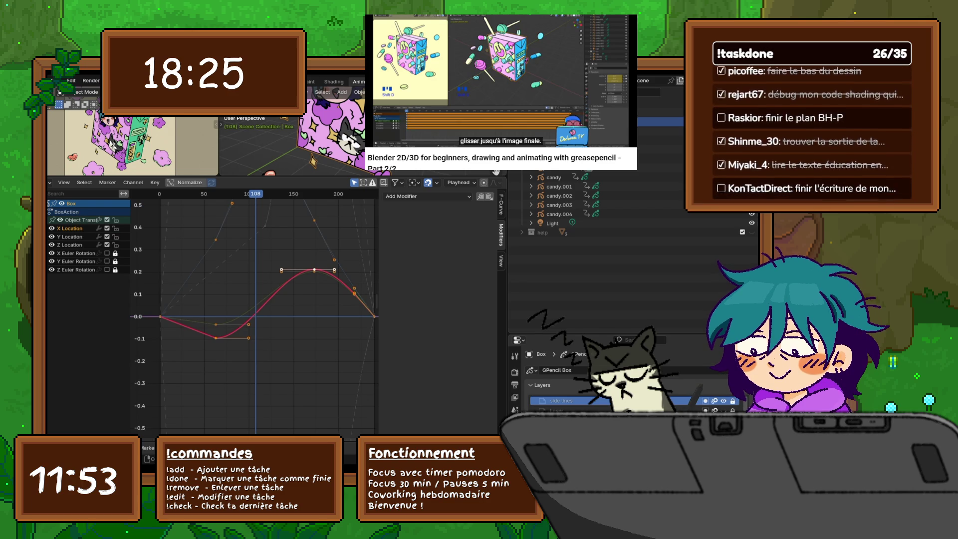
# Select and frame all three location curves and give their keyframes Bézier interpolation.
pyautogui.press('a')
pyautogui.press('Home')
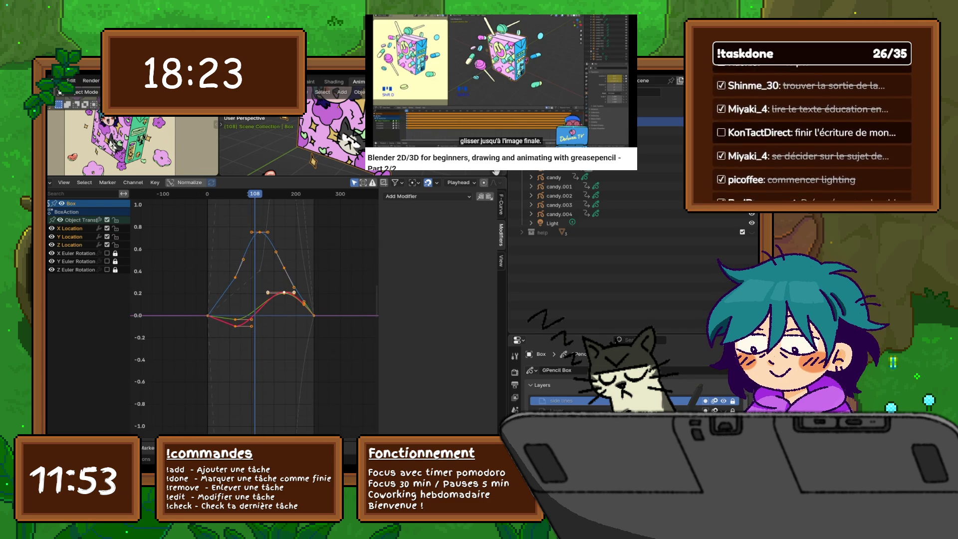
pyautogui.click(501, 260)
pyautogui.rightClick(220, 305)
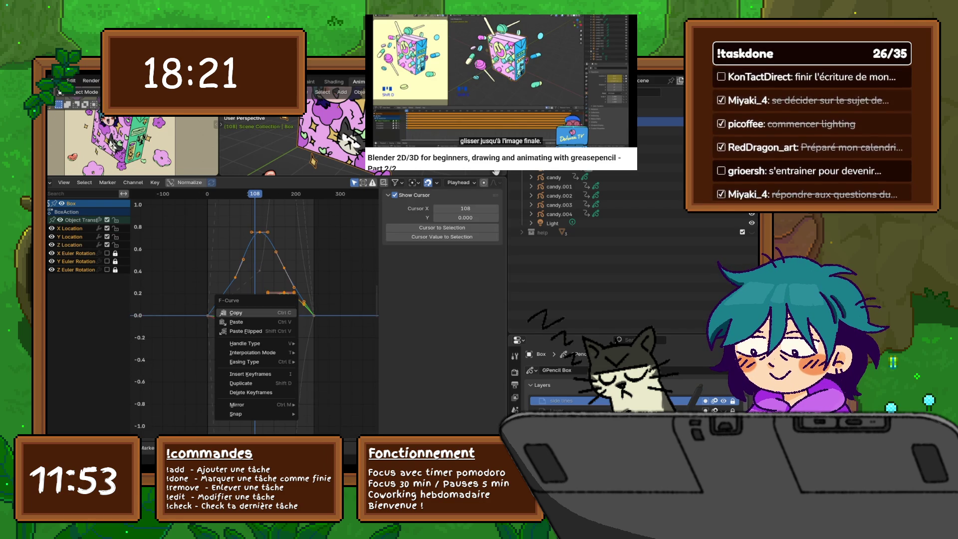
pyautogui.moveTo(252, 352)
pyautogui.click(327, 386)
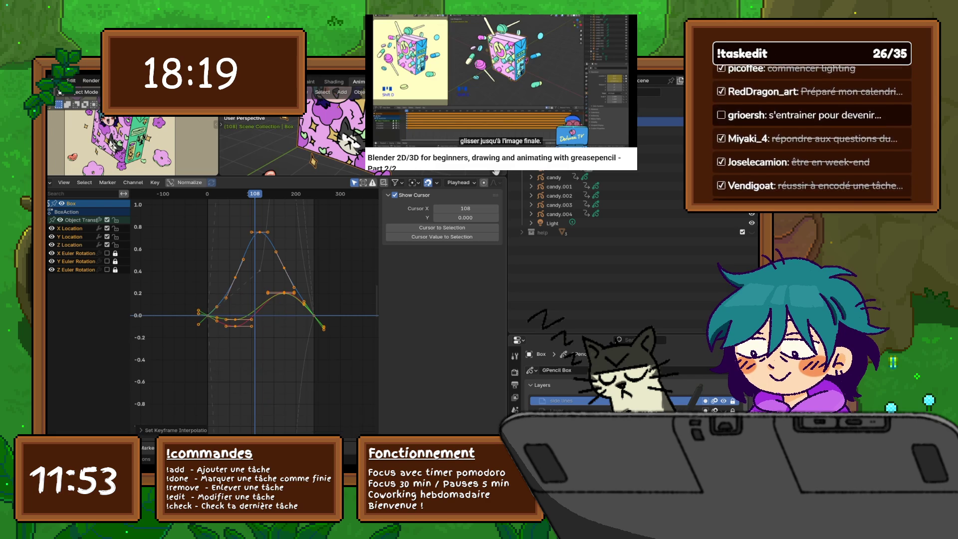
pyautogui.scroll(2, 255, 316)
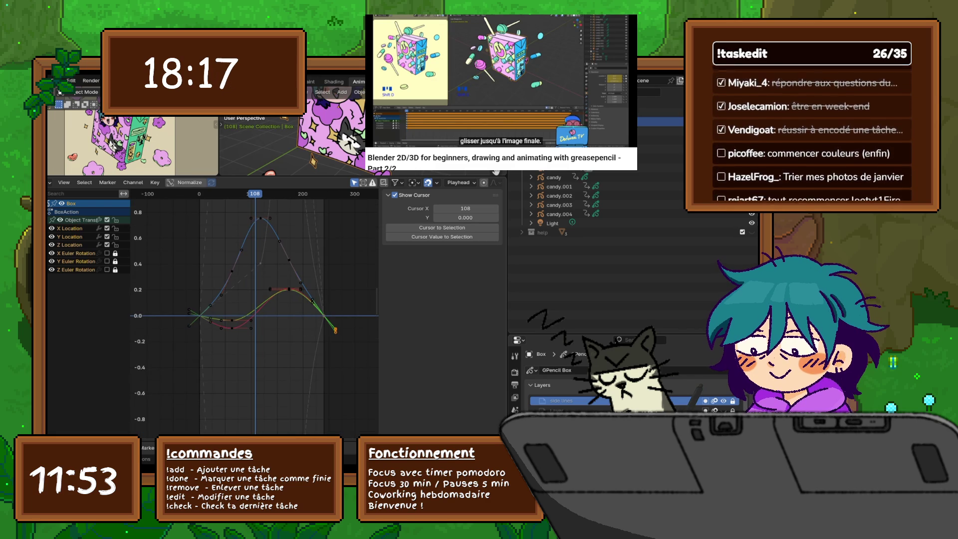
# Apply Linear interpolation to the selected keys and frame the Z Location curve.
pyautogui.rightClick(282, 320)
pyautogui.moveTo(299, 320)
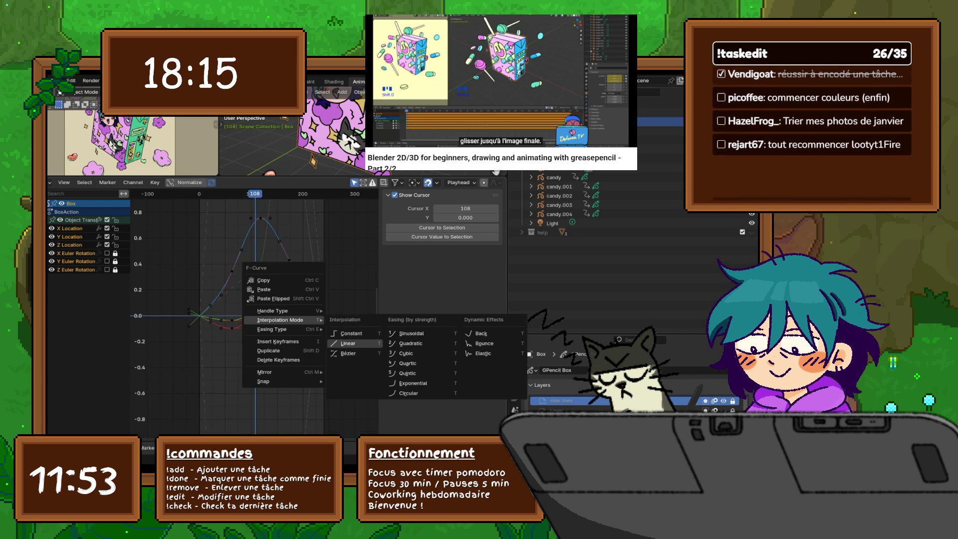
pyautogui.click(347, 343)
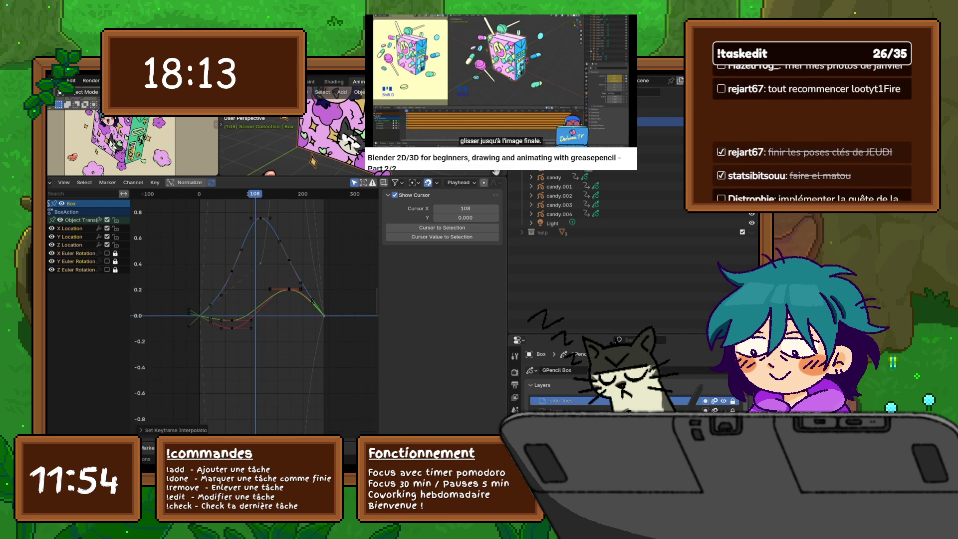
pyautogui.rightClick(175, 317)
pyautogui.moveTo(175, 317)
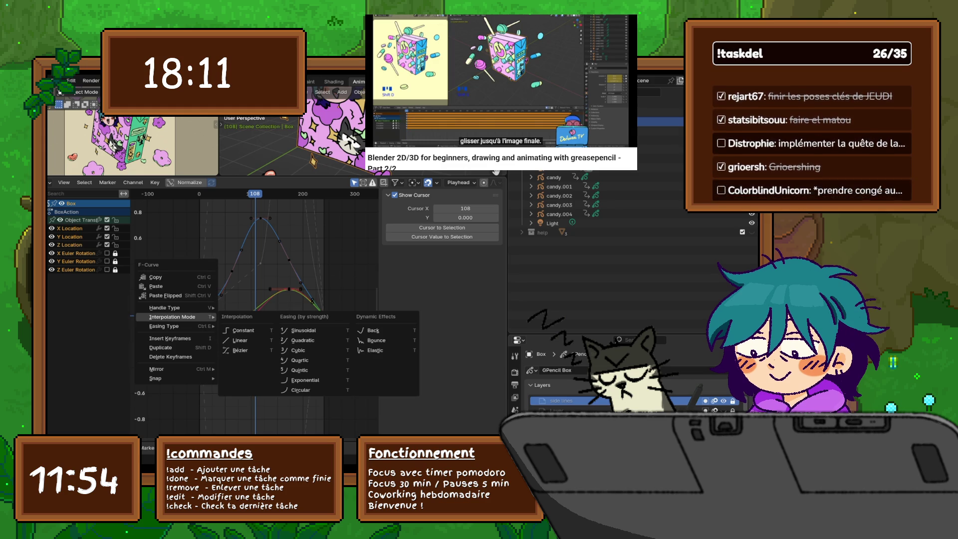
pyautogui.click(240, 339)
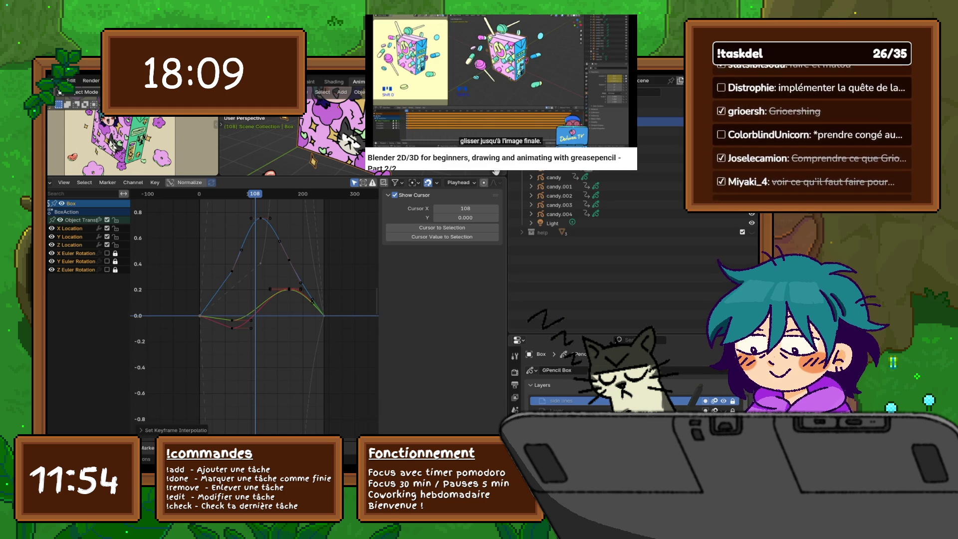
pyautogui.press('Home')
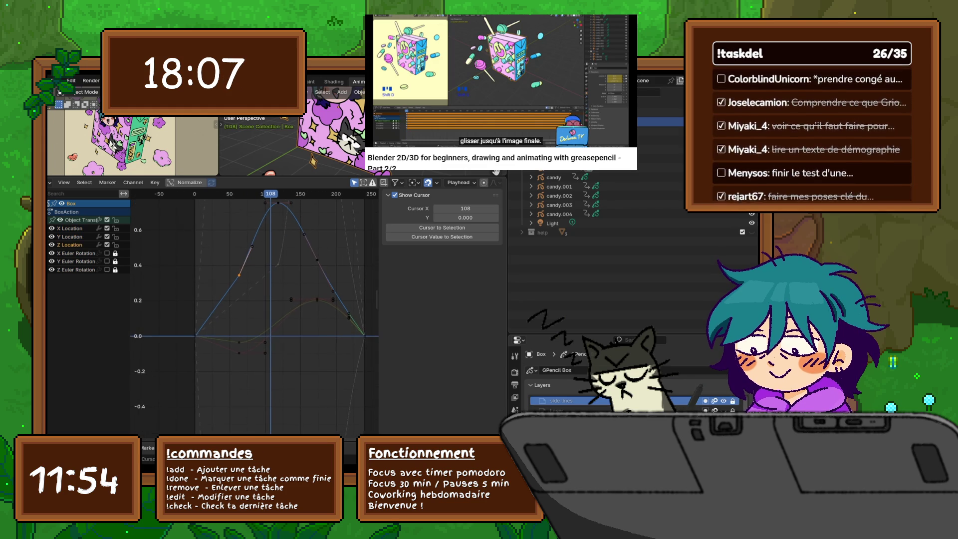
# Switch the selected curves back to Bézier and adjust a handle to reshape the curve.
pyautogui.rightClick(207, 272)
pyautogui.moveTo(208, 272)
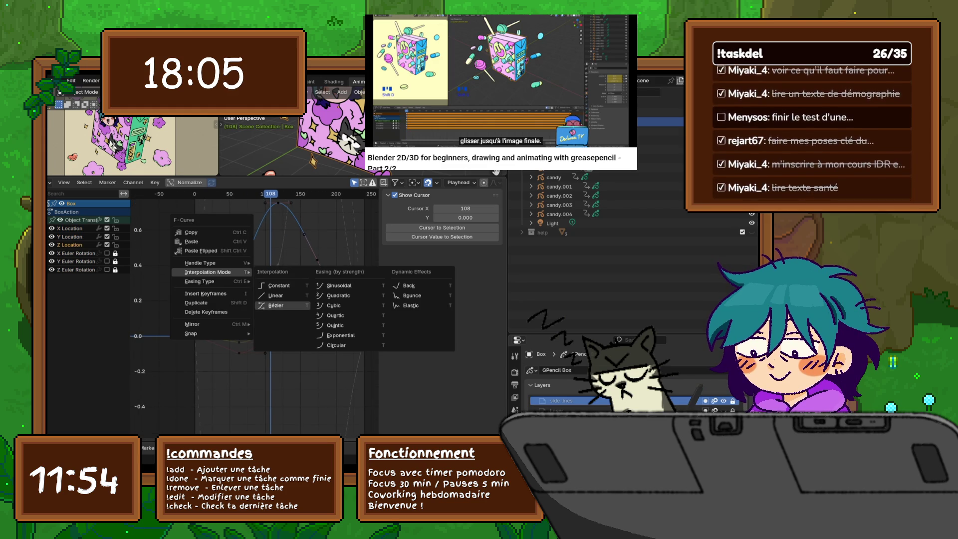
pyautogui.click(275, 305)
pyautogui.moveTo(252, 246); pyautogui.dragTo(258, 244)
pyautogui.hotkey('alt', 'a')
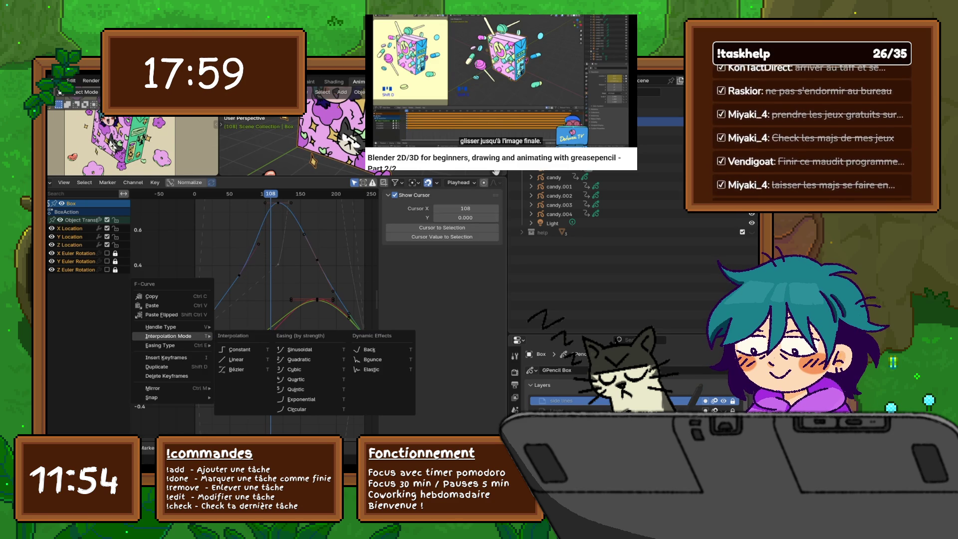
# Apply Ease In easing to the selected segments and make the lower segments Bézier.
pyautogui.moveTo(169, 345)
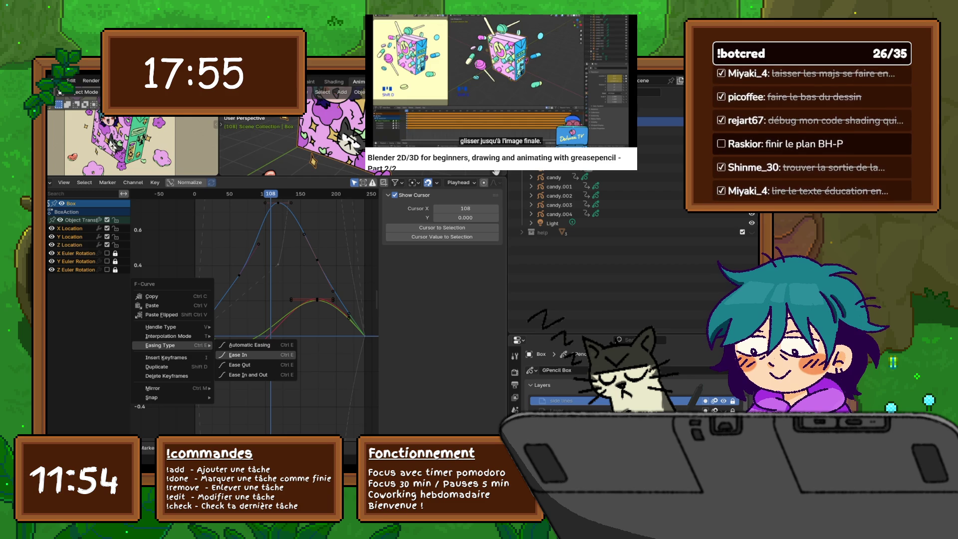
pyautogui.click(237, 355)
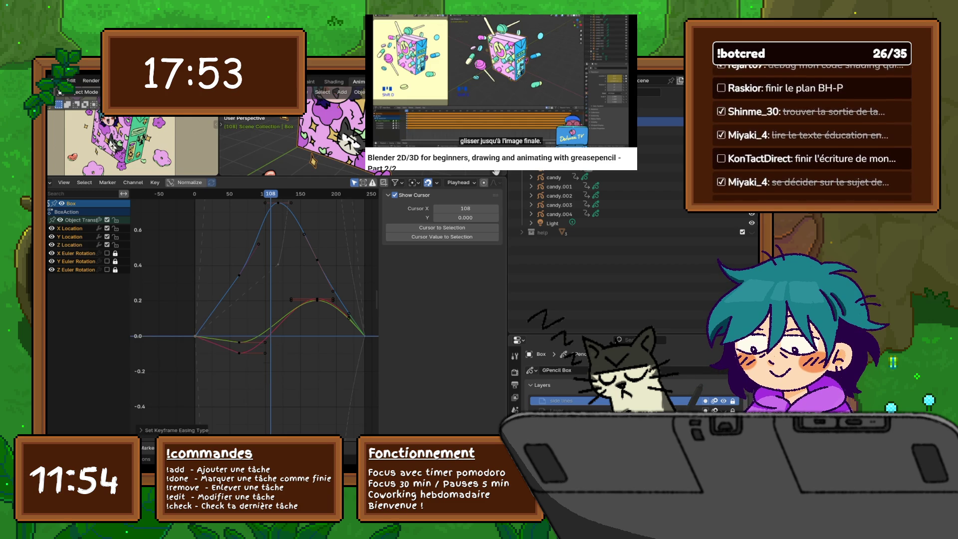
pyautogui.rightClick(170, 346)
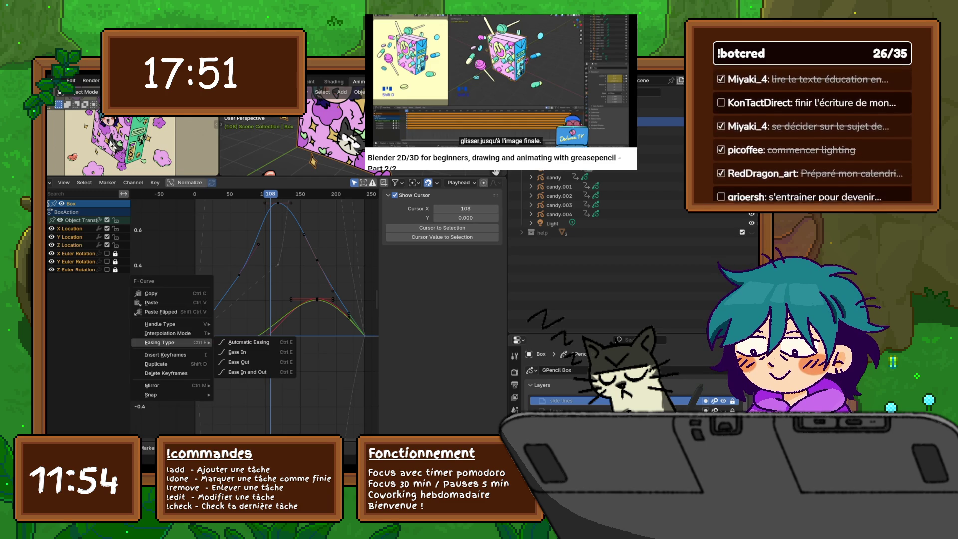
pyautogui.click(238, 353)
pyautogui.rightClick(169, 339)
pyautogui.moveTo(172, 330)
pyautogui.click(238, 363)
pyautogui.rightClick(169, 345)
pyautogui.click(237, 354)
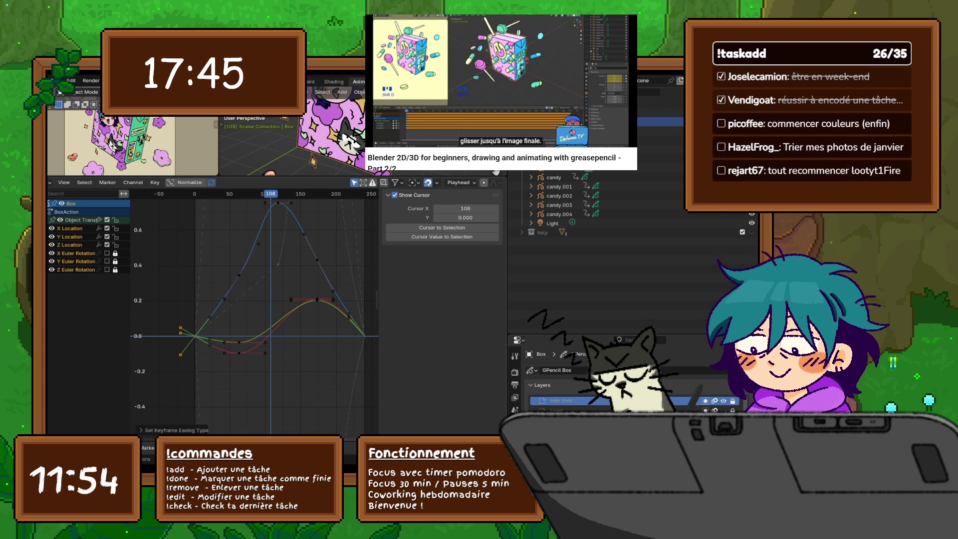
# Apply a different easing to another set of keys and smooth the curve with a handle.
pyautogui.rightClick(325, 336)
pyautogui.moveTo(324, 336)
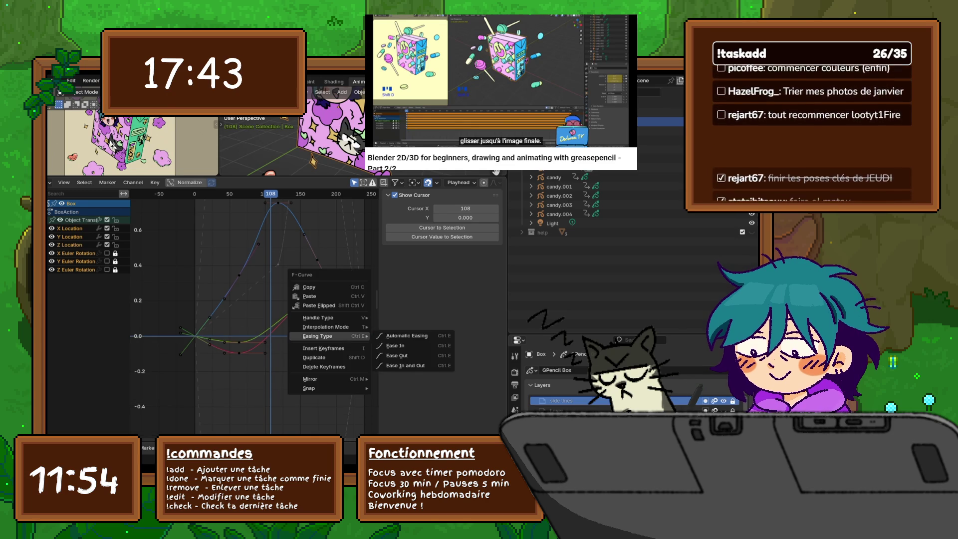
pyautogui.click(405, 355)
pyautogui.moveTo(250, 300); pyautogui.dragTo(230, 303, button='middle')
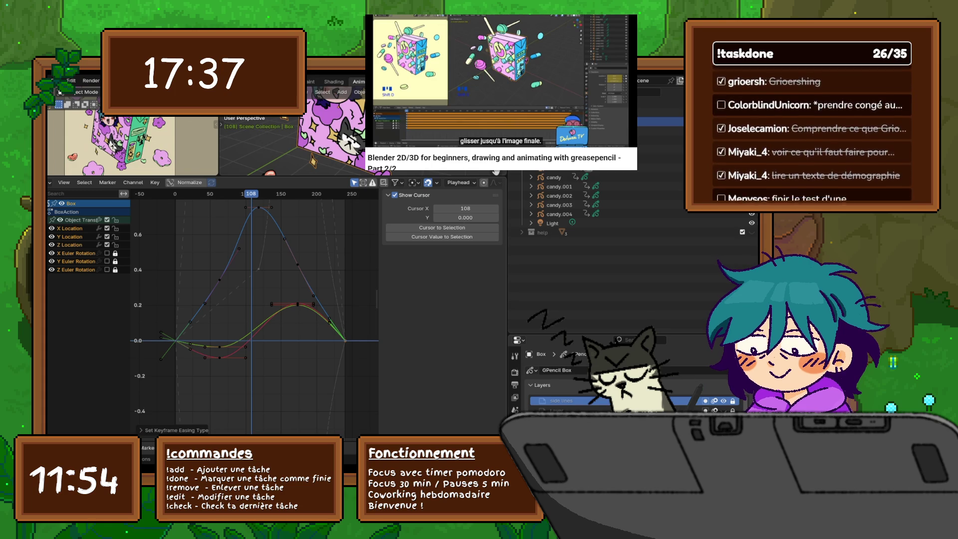
pyautogui.moveTo(249, 299); pyautogui.dragTo(270, 314, button='middle')
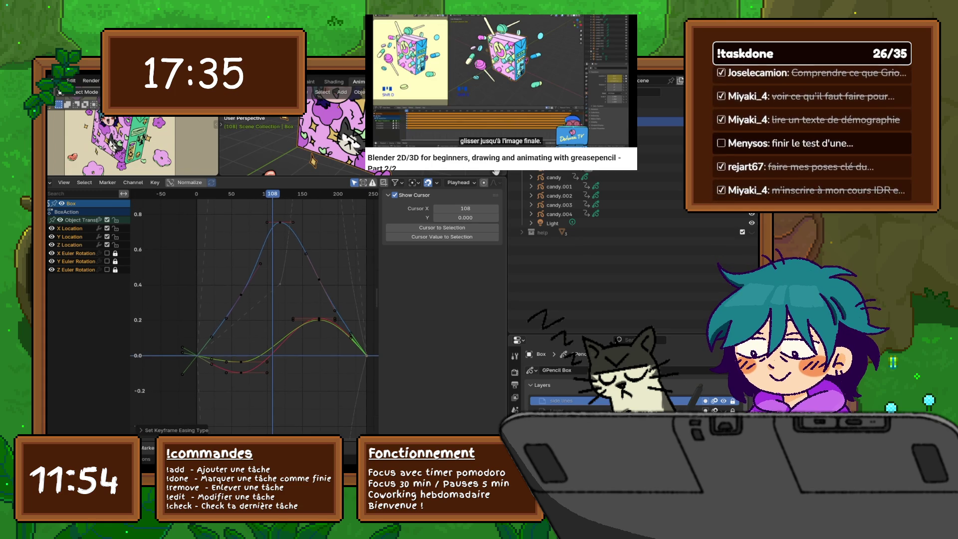
pyautogui.moveTo(260, 264); pyautogui.dragTo(258, 257)
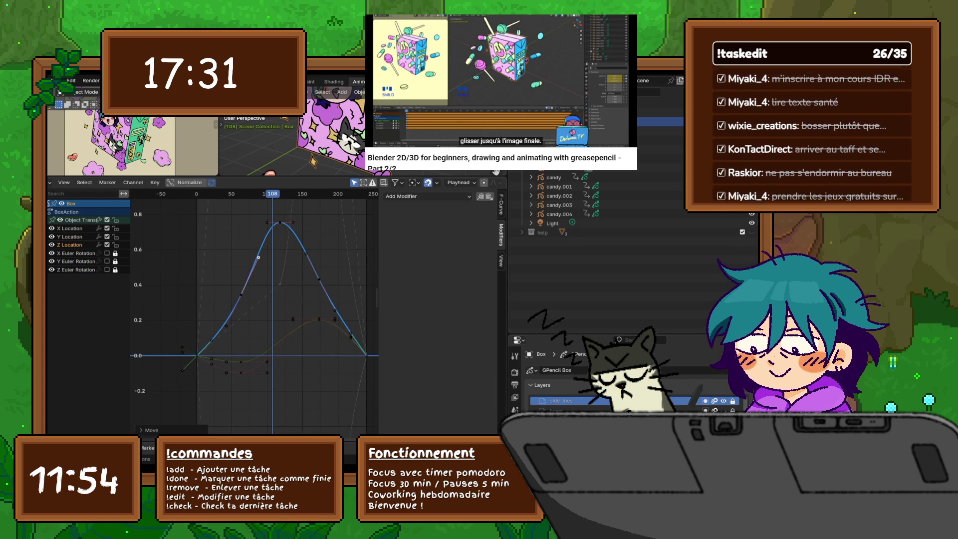
# Step through the X, Y and Z Location channels, ending on Z Location.
pyautogui.moveTo(250, 300); pyautogui.dragTo(252, 286, button='middle')
pyautogui.click(72, 228)
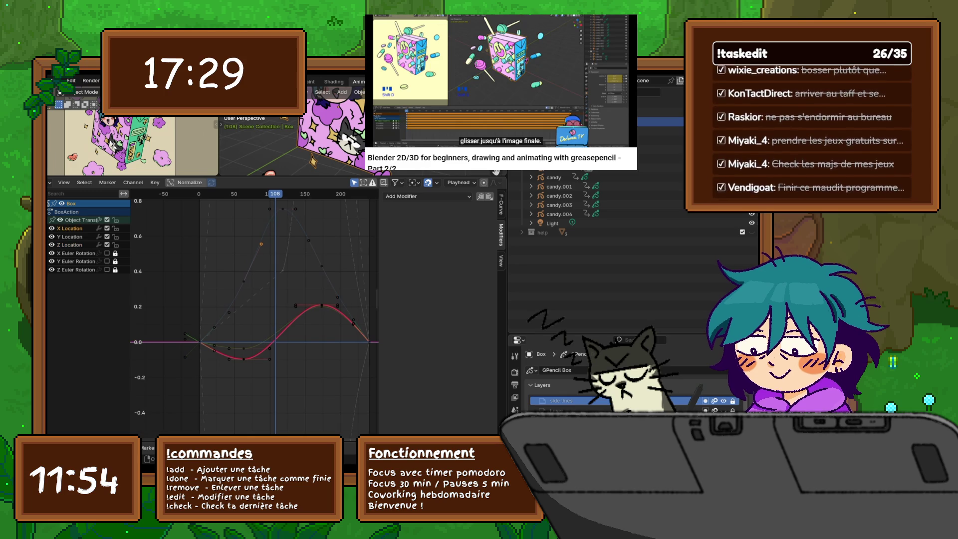
pyautogui.moveTo(269, 325); pyautogui.dragTo(255, 312, button='middle')
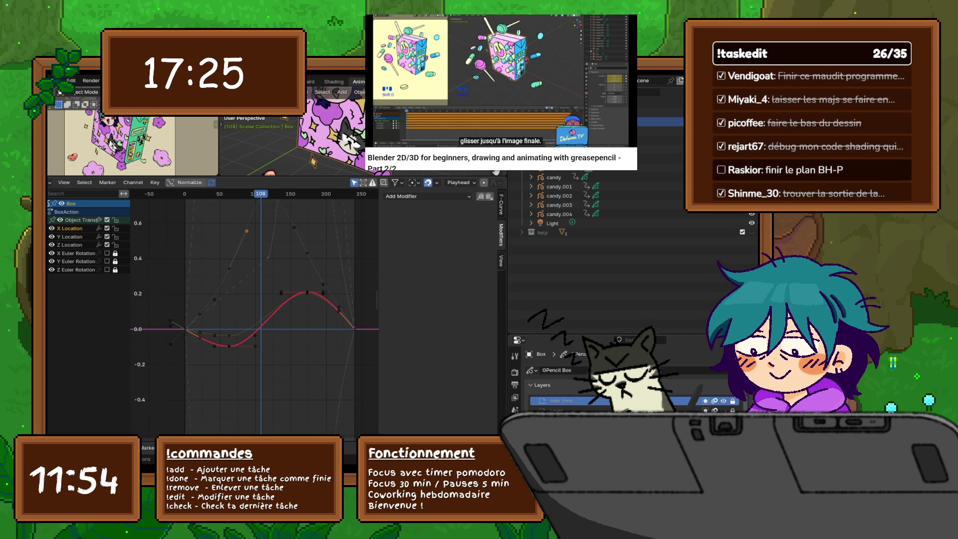
pyautogui.click(69, 237)
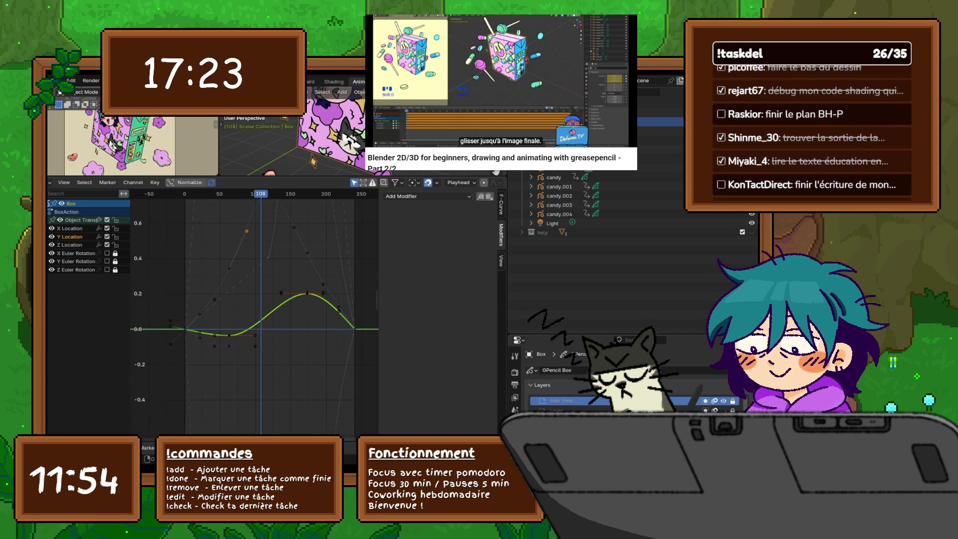
pyautogui.click(70, 245)
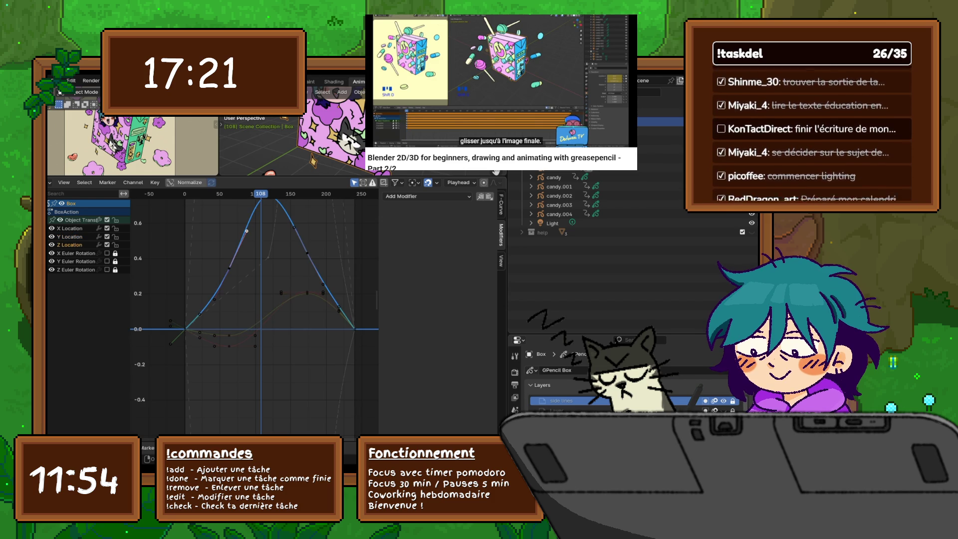
pyautogui.moveTo(255, 299); pyautogui.dragTo(253, 331, button='middle')
pyautogui.click(501, 260)
# Lower the Z Location peak keyframe at frame 108 vertically, then select the Y Location curve.
pyautogui.click(267, 228)
pyautogui.press('g')
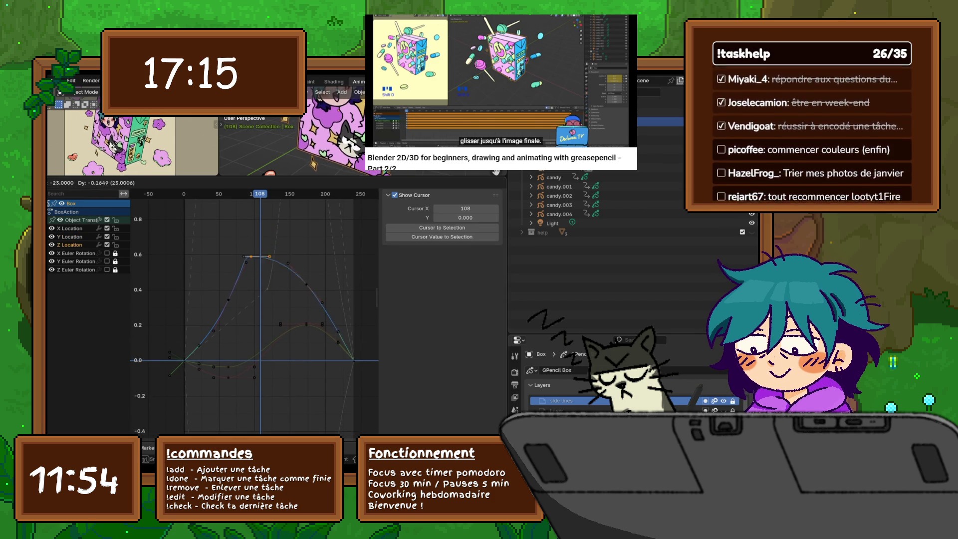
pyautogui.press('Escape')
pyautogui.press('g')
pyautogui.press('y')
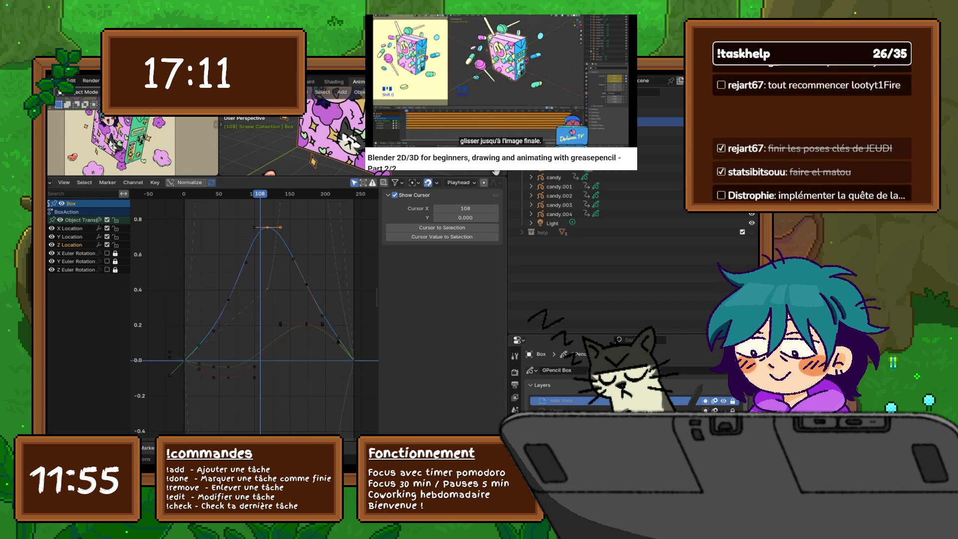
pyautogui.press('y')
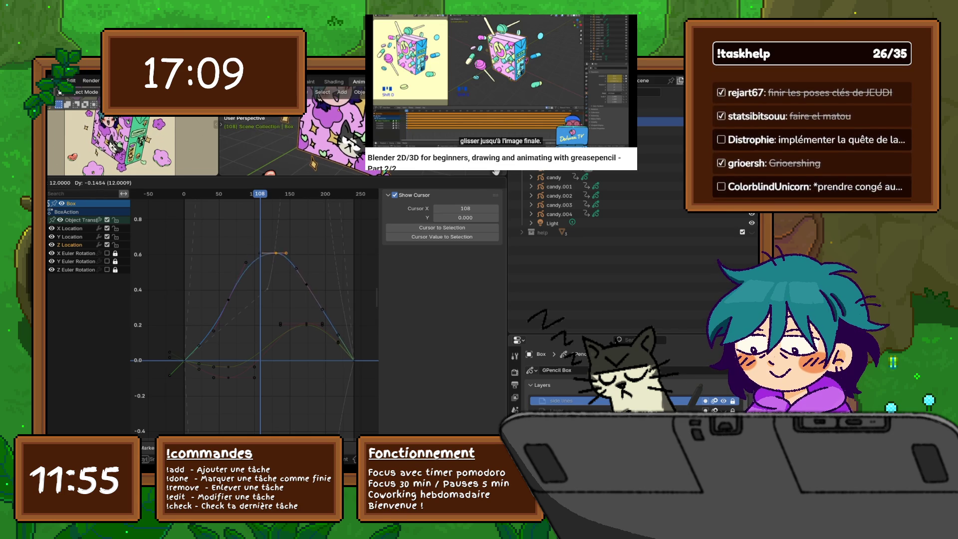
pyautogui.press('y')
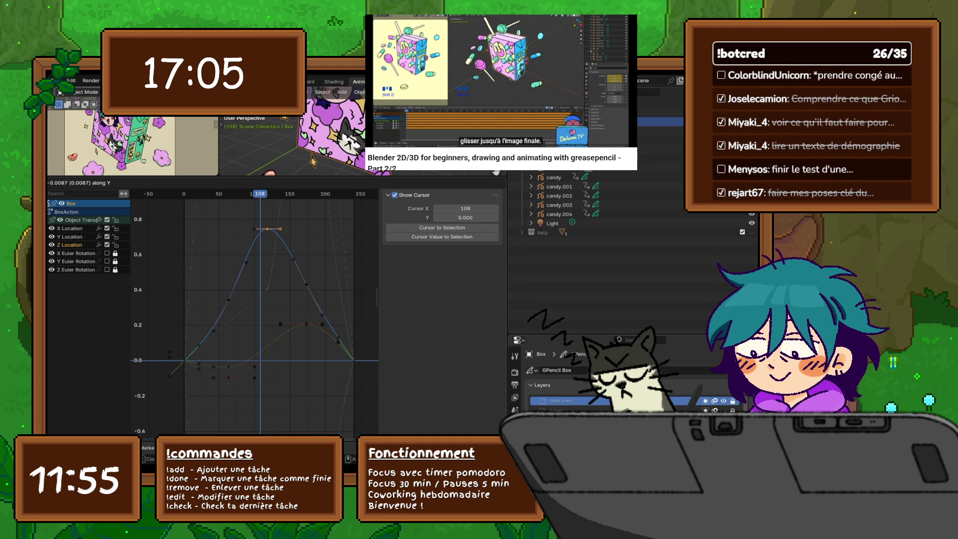
pyautogui.press('Return')
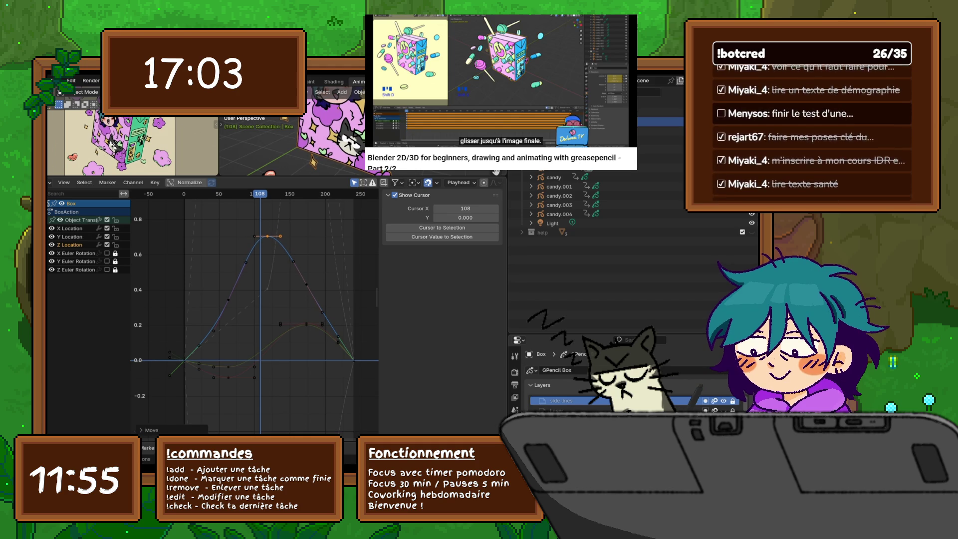
pyautogui.click(69, 236)
pyautogui.click(500, 260)
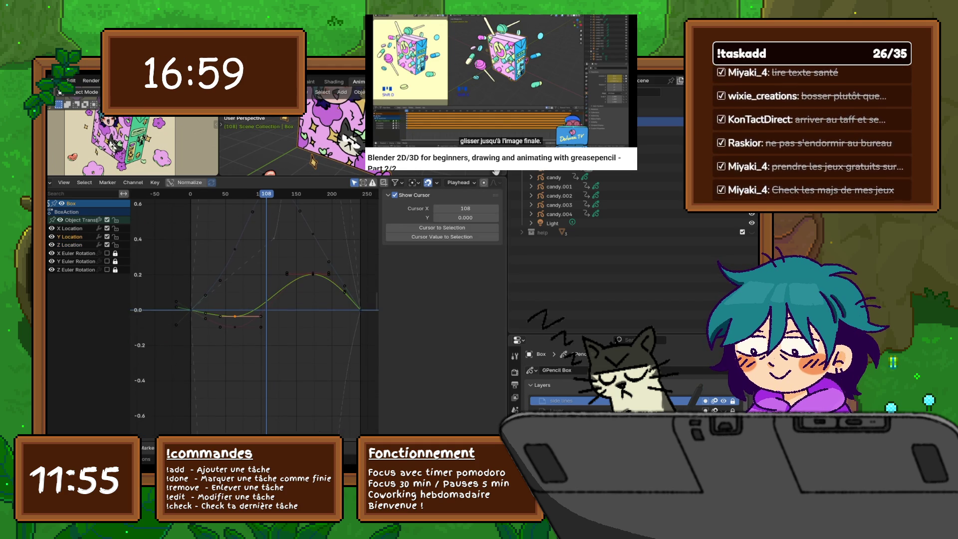
# Lower the Y Location keys and the X Location bottom keyframe to about -0.2.
pyautogui.press('g')
pyautogui.press('y')
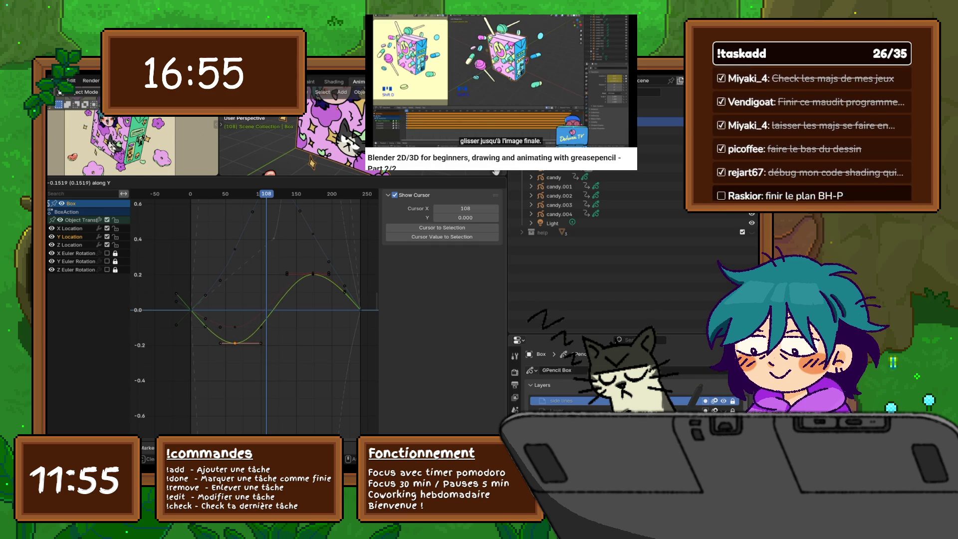
pyautogui.click(496, 171)
pyautogui.click(235, 327)
pyautogui.press('g')
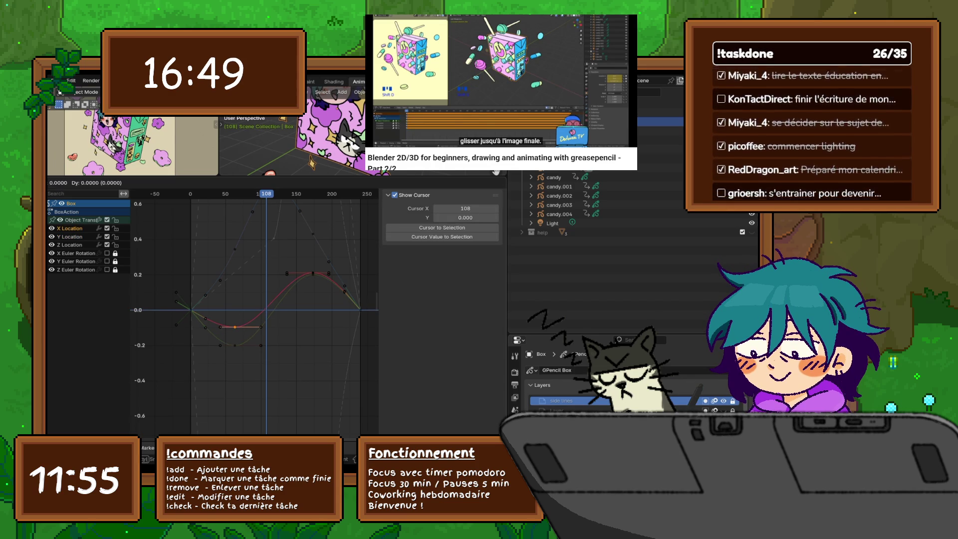
pyautogui.click(495, 171)
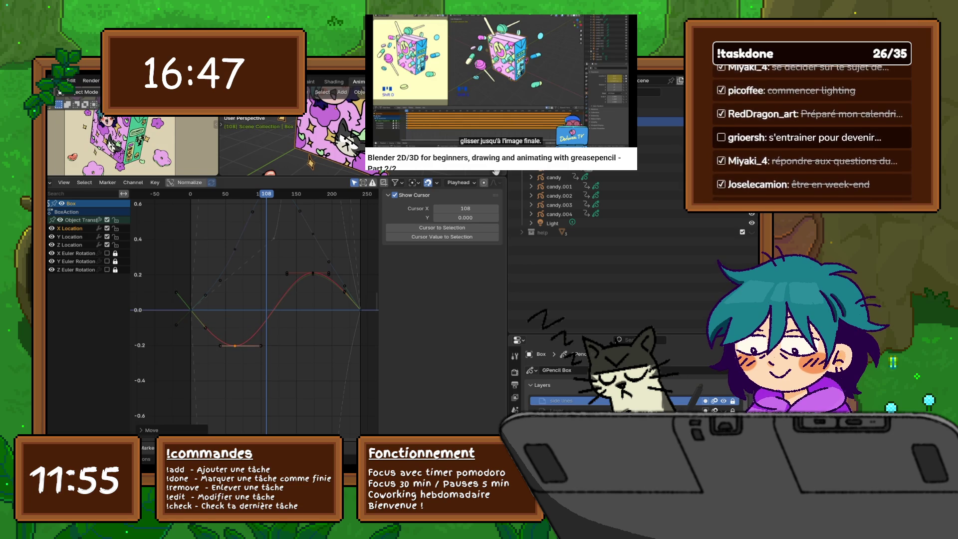
# Select the Z Location curve, fit all curves in view, and nudge a handle.
pyautogui.click(72, 245)
pyautogui.press('Home')
pyautogui.click(501, 260)
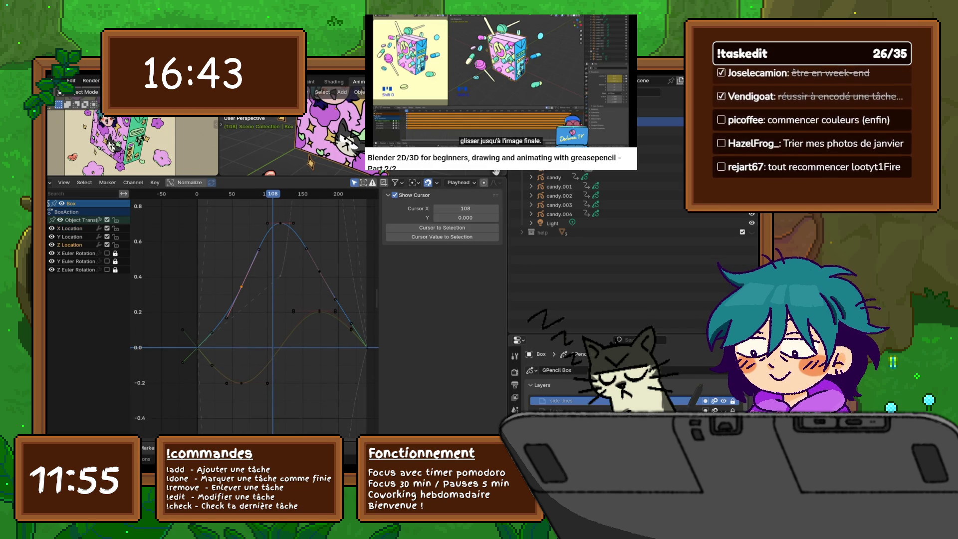
pyautogui.click(500, 234)
pyautogui.moveTo(227, 318); pyautogui.dragTo(225, 316)
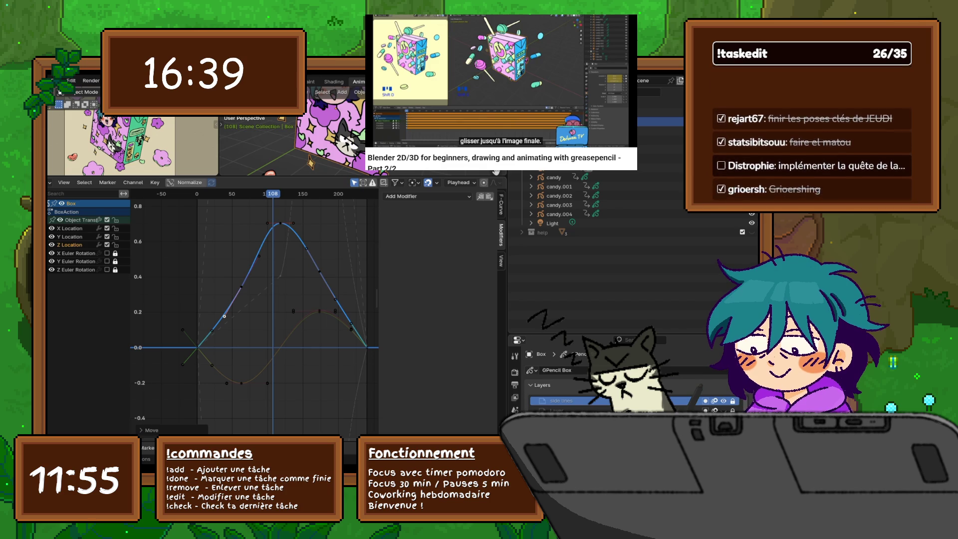
pyautogui.press('a')
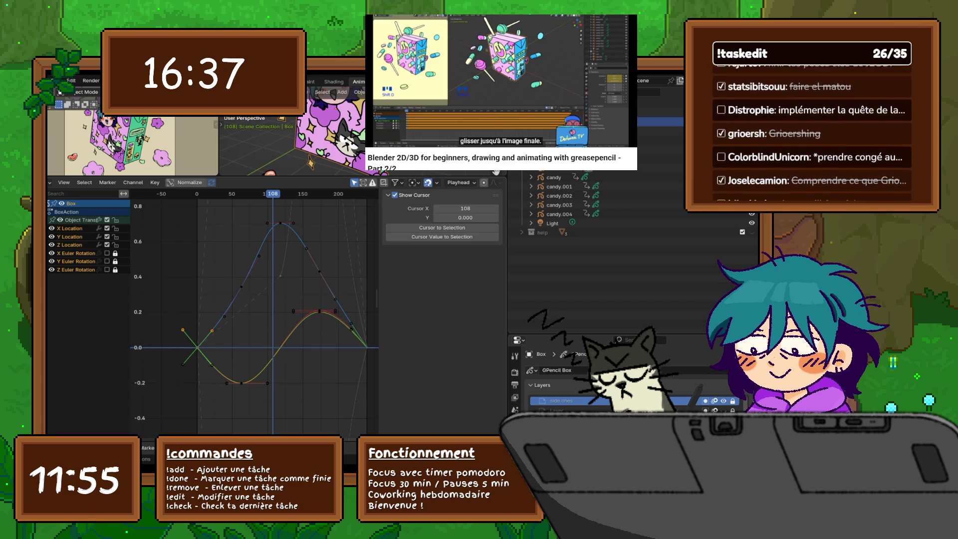
# Hide the X and Y Location curves and reshape the Z Location start near frame 0.
pyautogui.click(115, 244)
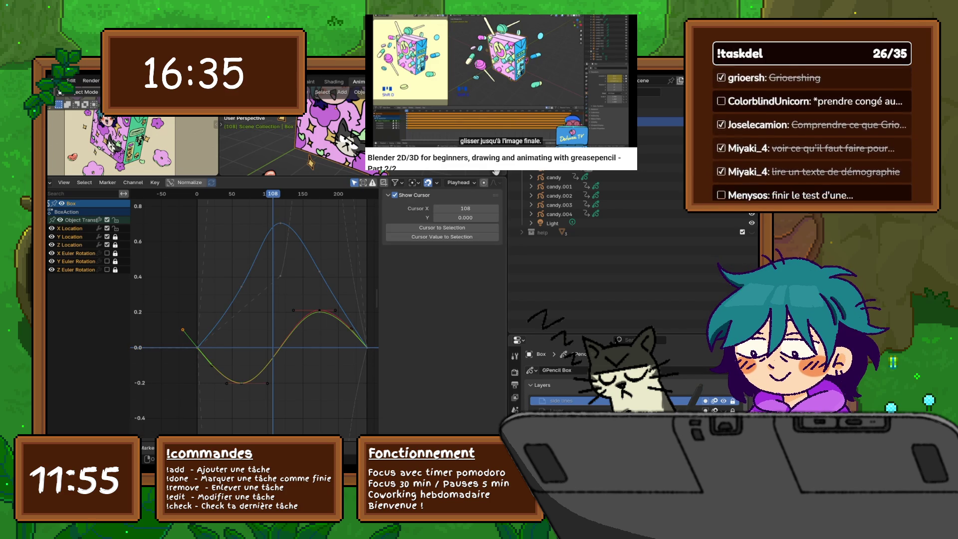
pyautogui.moveTo(107, 228); pyautogui.dragTo(106, 237)
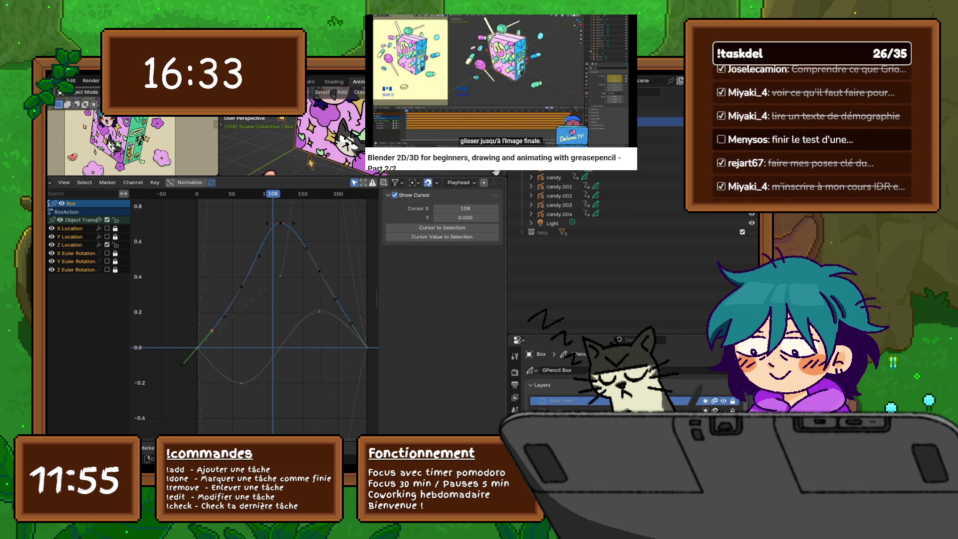
pyautogui.keyDown('ctrl'); pyautogui.scroll(1, 442, 299); pyautogui.keyUp('ctrl')
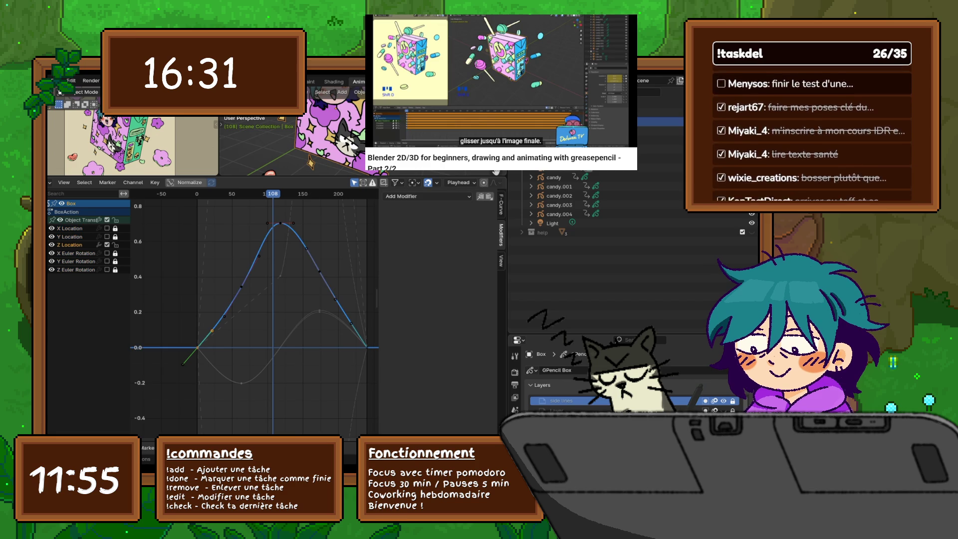
pyautogui.moveTo(255, 314); pyautogui.dragTo(250, 305, button='middle')
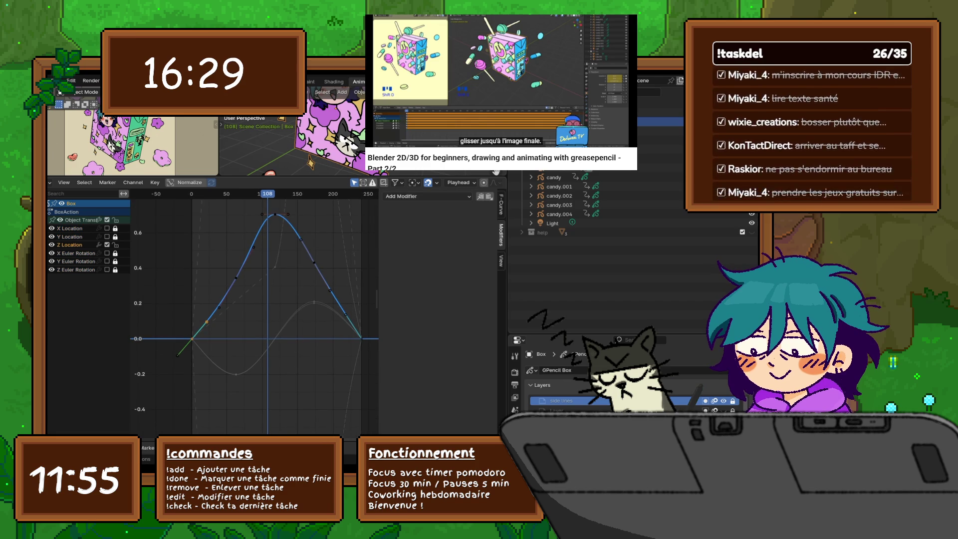
pyautogui.keyDown('ctrl'); pyautogui.scroll(-1, 442, 299); pyautogui.keyUp('ctrl')
pyautogui.moveTo(206, 322)
pyautogui.mouseDown()
pyautogui.moveTo(219, 307)
pyautogui.moveTo(224, 340)
pyautogui.mouseUp()
pyautogui.click(236, 277)
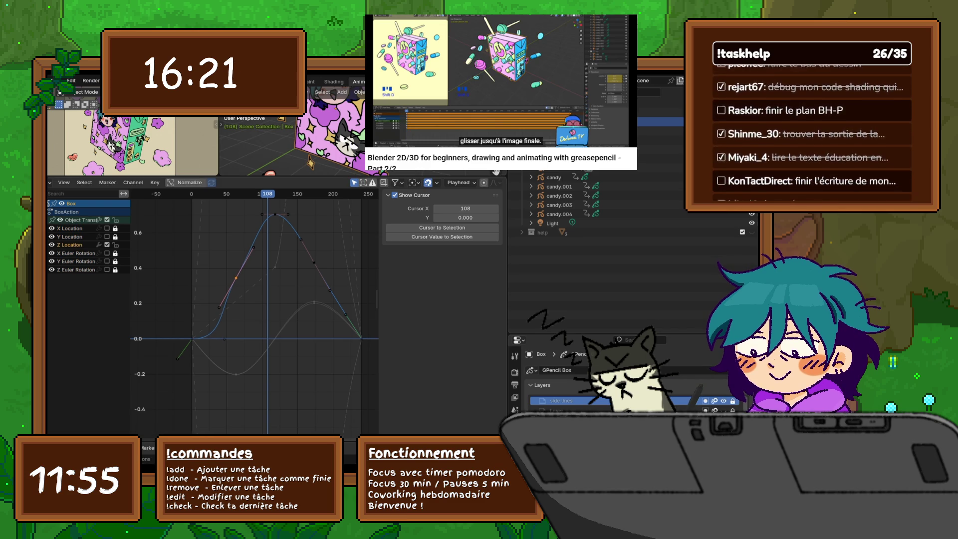
# Lower the Z Location peak key and stretch its left handle about 14 frames earlier.
pyautogui.moveTo(254, 247); pyautogui.dragTo(249, 242)
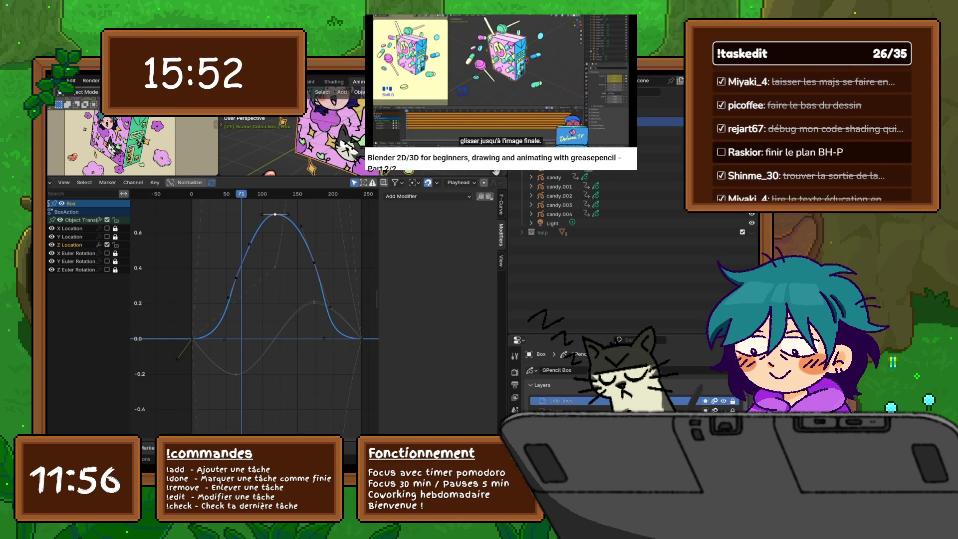
pyautogui.press('g')
pyautogui.press('y')
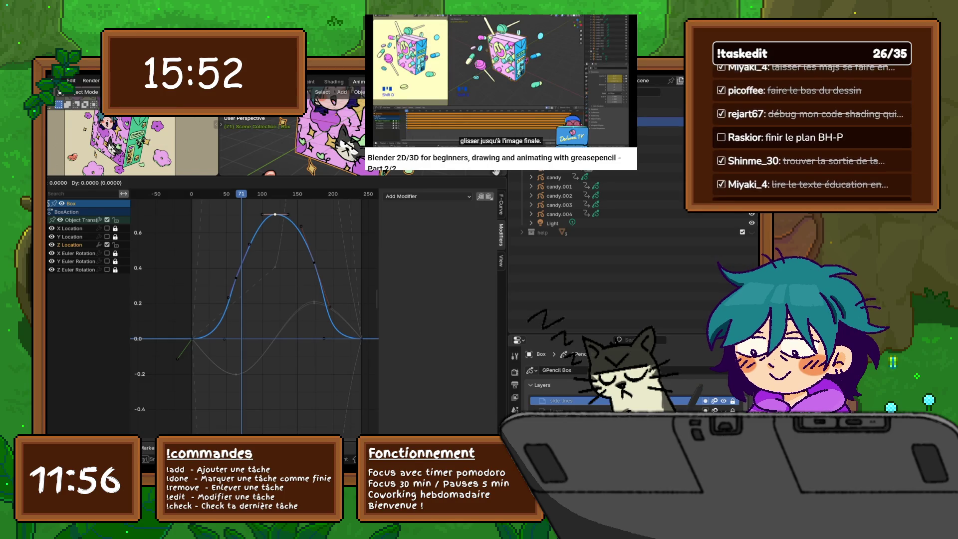
pyautogui.press('Return')
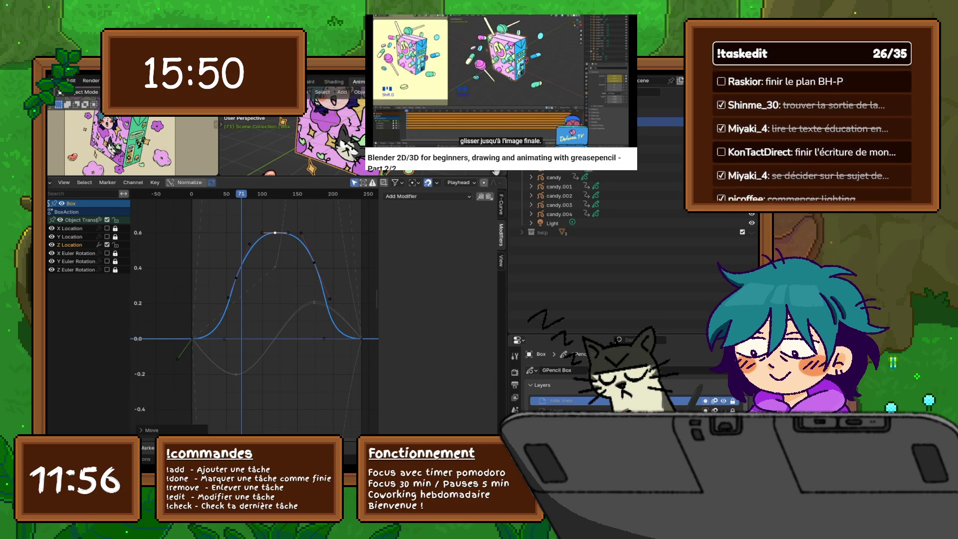
pyautogui.moveTo(263, 231)
pyautogui.mouseDown()
pyautogui.moveTo(252, 232)
pyautogui.moveTo(262, 233)
pyautogui.mouseUp()
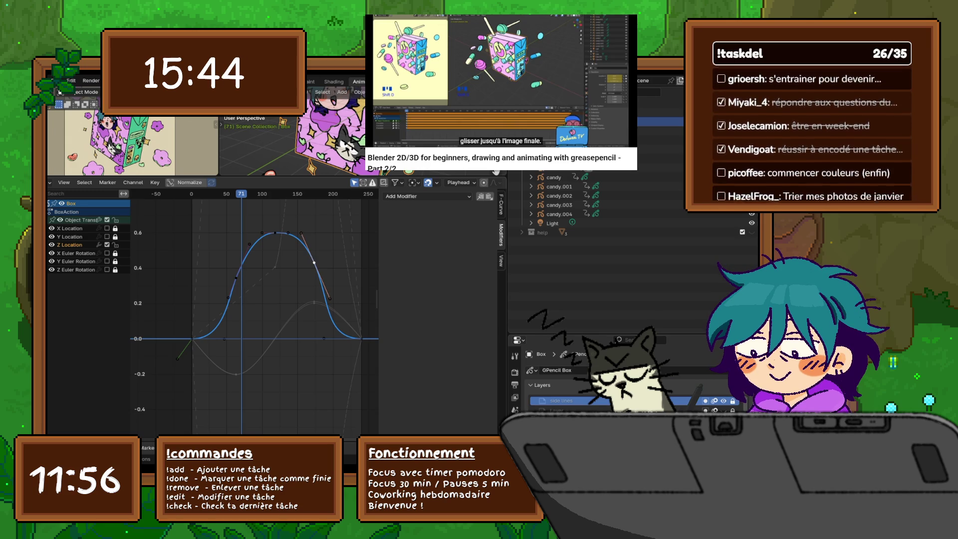
pyautogui.hotkey('alt', 'a')
# Lower the falling-side Z Location keyframe vertically and play back to check the bounce.
pyautogui.click(314, 263)
pyautogui.press('g')
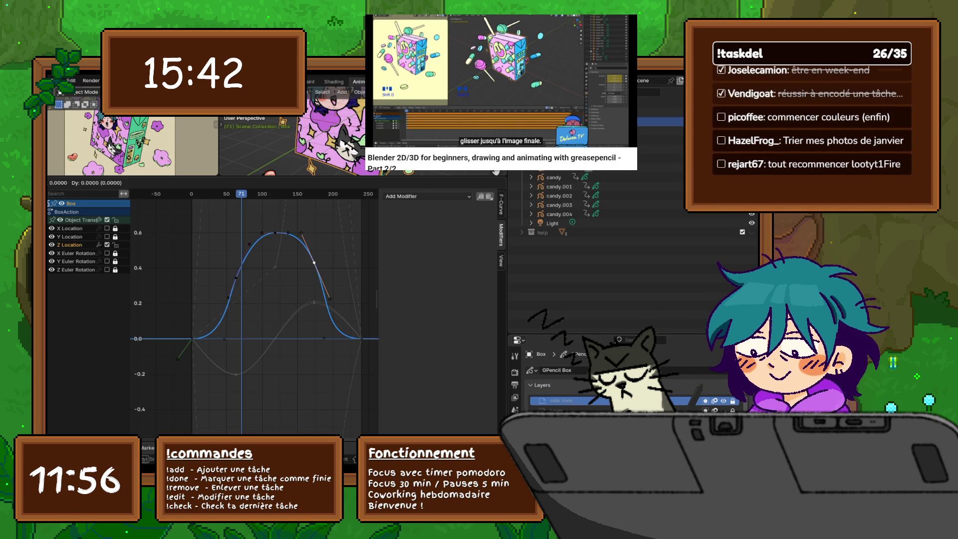
pyautogui.press('y')
pyautogui.press('Return')
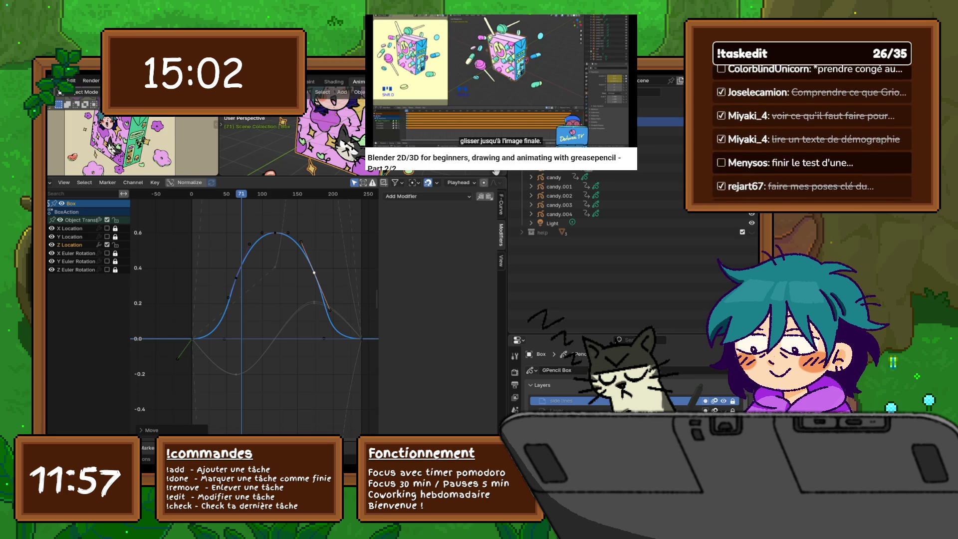
pyautogui.press('space')
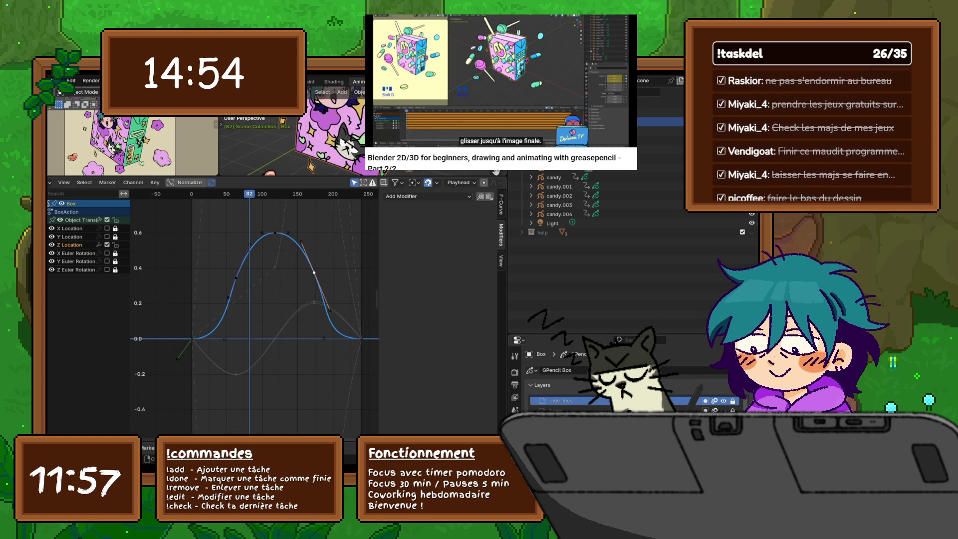
# Clear the keyframe selection and unlock the Euler Rotation curves for editing.
pyautogui.hotkey('alt', 'a')
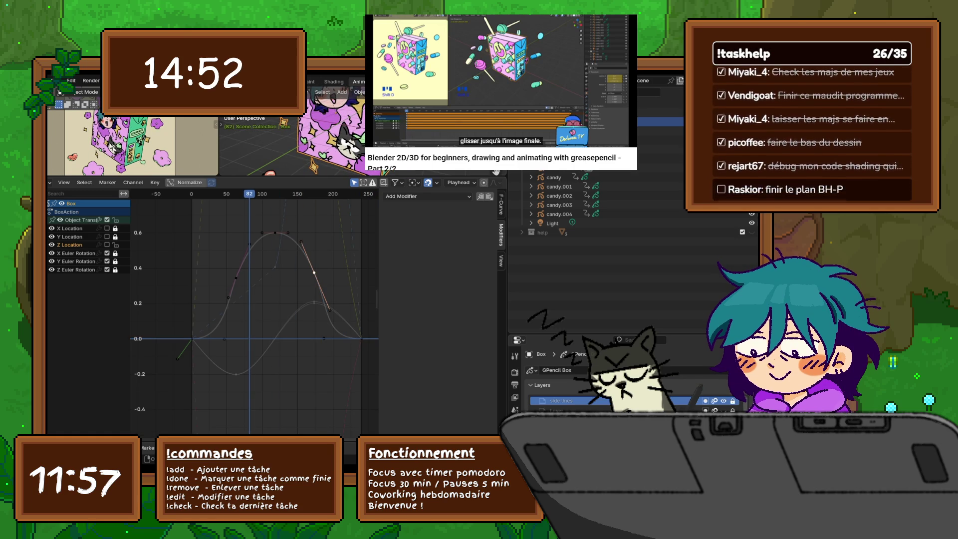
pyautogui.hotkey('alt', 'a')
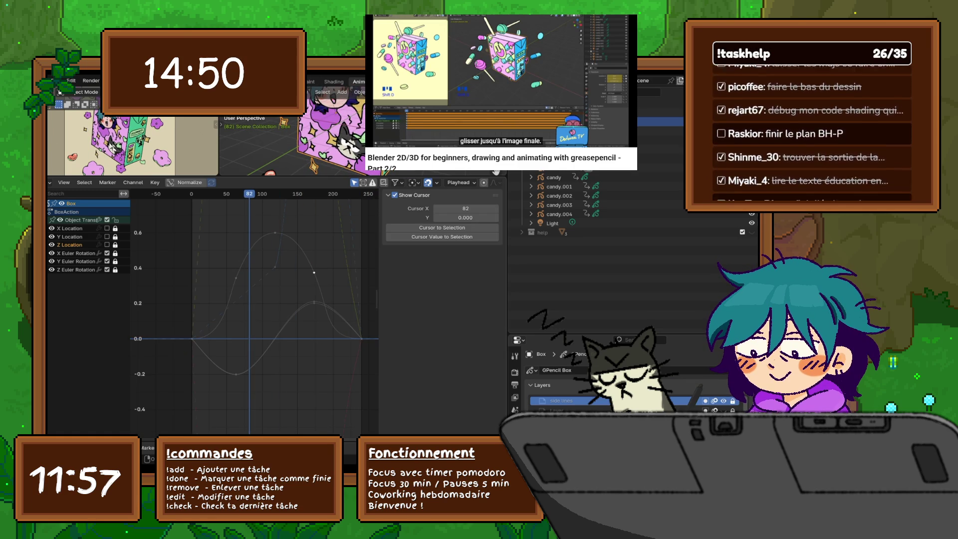
pyautogui.press('Tab')
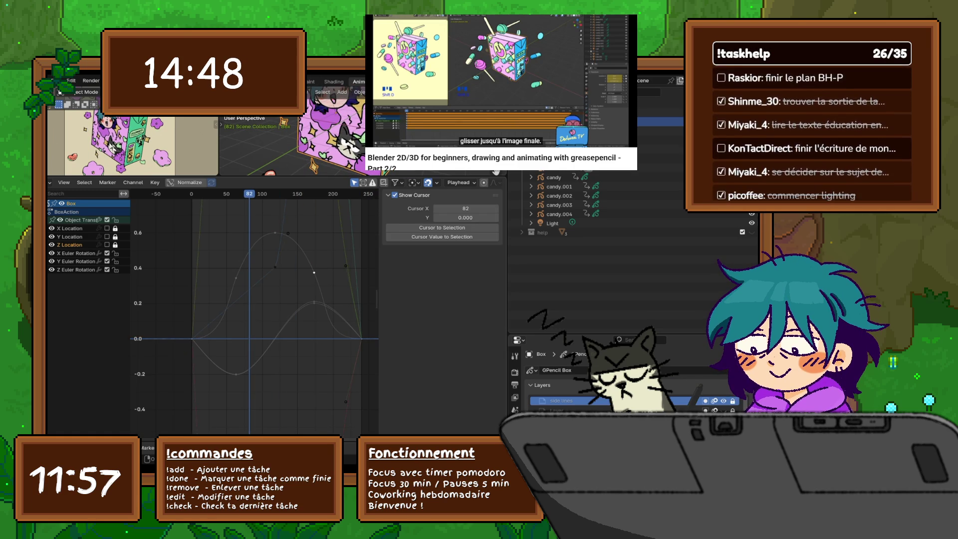
pyautogui.click(501, 235)
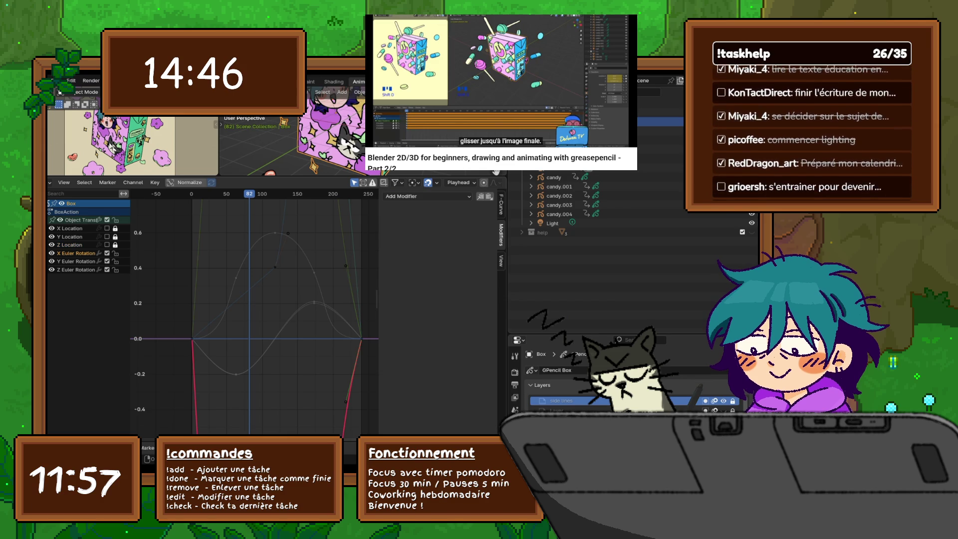
# Show the X, Y and Z Euler Rotation curves framed in the graph view.
pyautogui.click(76, 252)
pyautogui.moveTo(255, 315); pyautogui.dragTo(271, 229, button='middle')
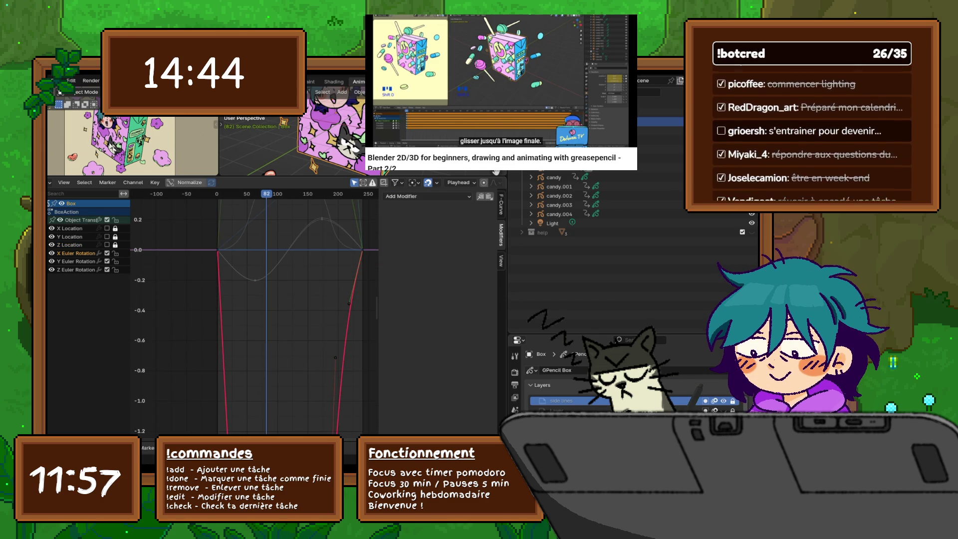
pyautogui.press('Home')
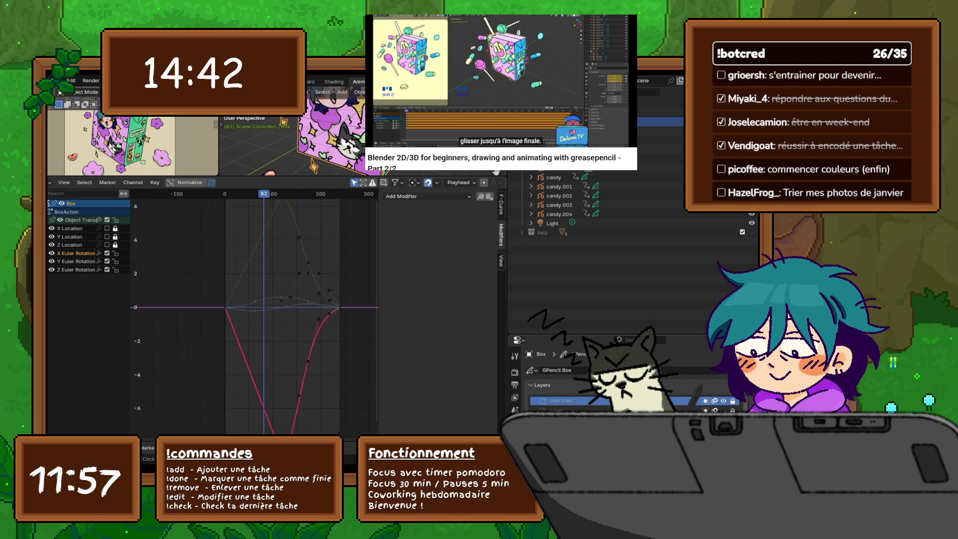
pyautogui.press('Home')
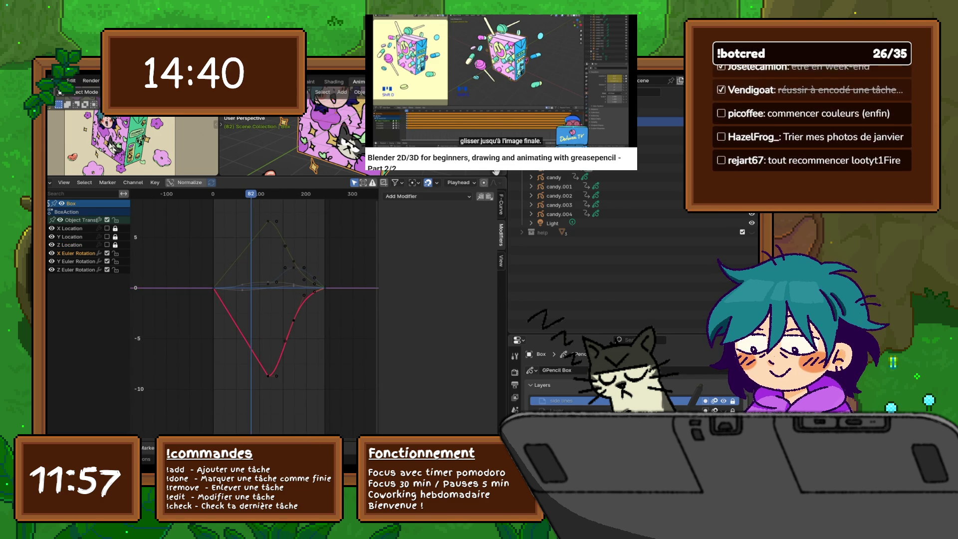
pyautogui.click(77, 261)
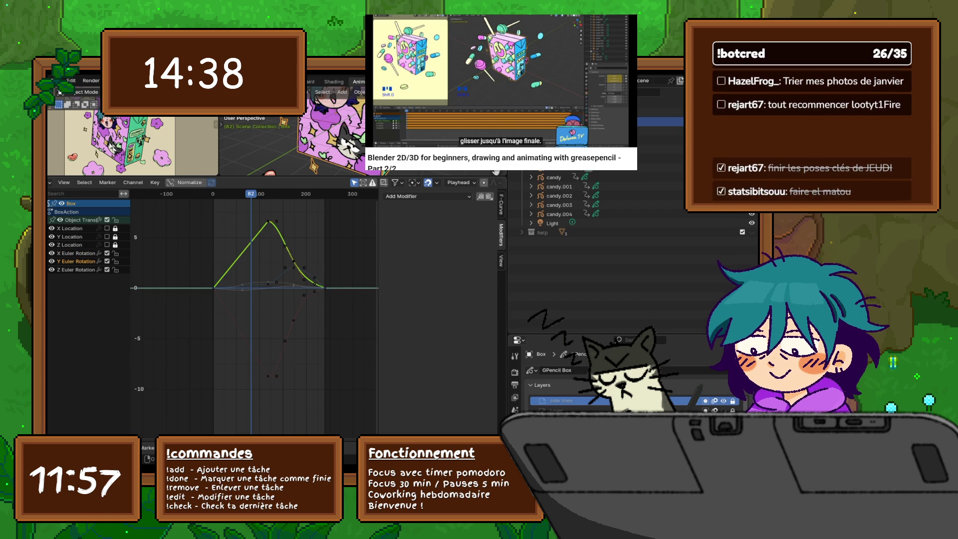
pyautogui.click(76, 269)
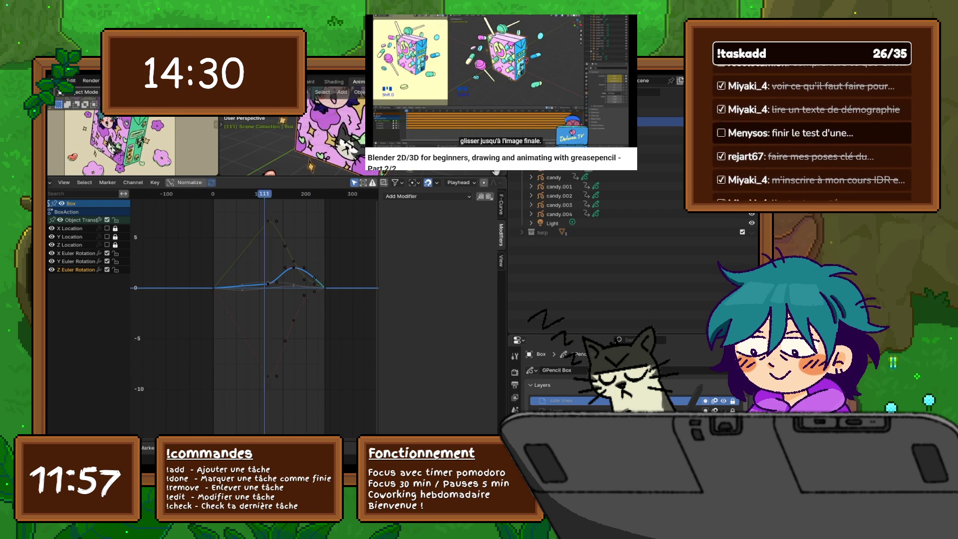
pyautogui.press('space')
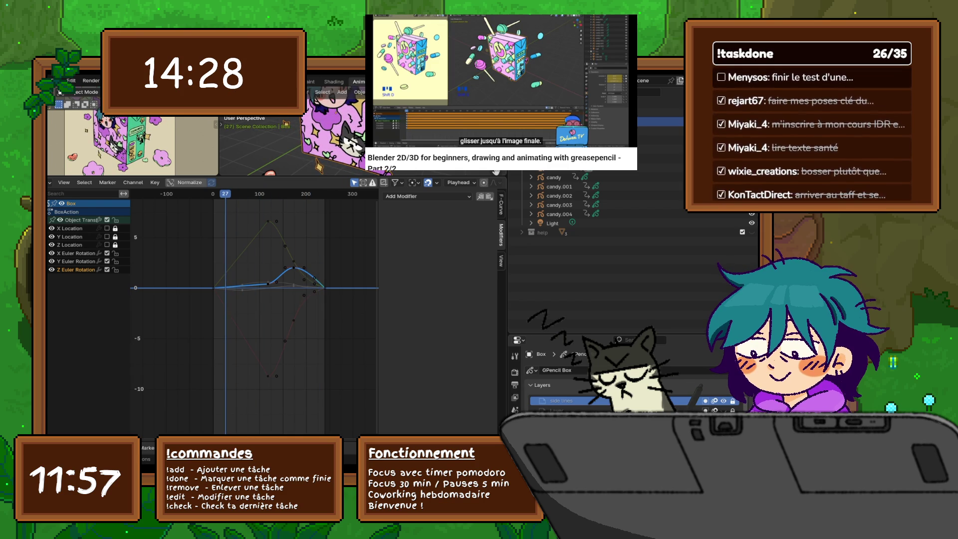
pyautogui.press('space')
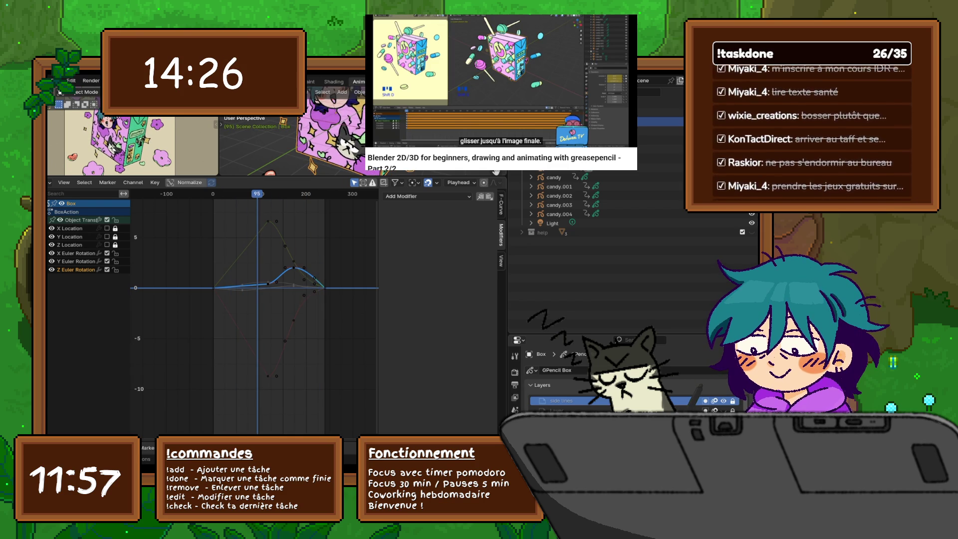
# Box-select the rotation keys at frame 95 and slide them about 50 frames earlier.
pyautogui.click(268, 283)
pyautogui.moveTo(258, 211); pyautogui.dragTo(273, 387)
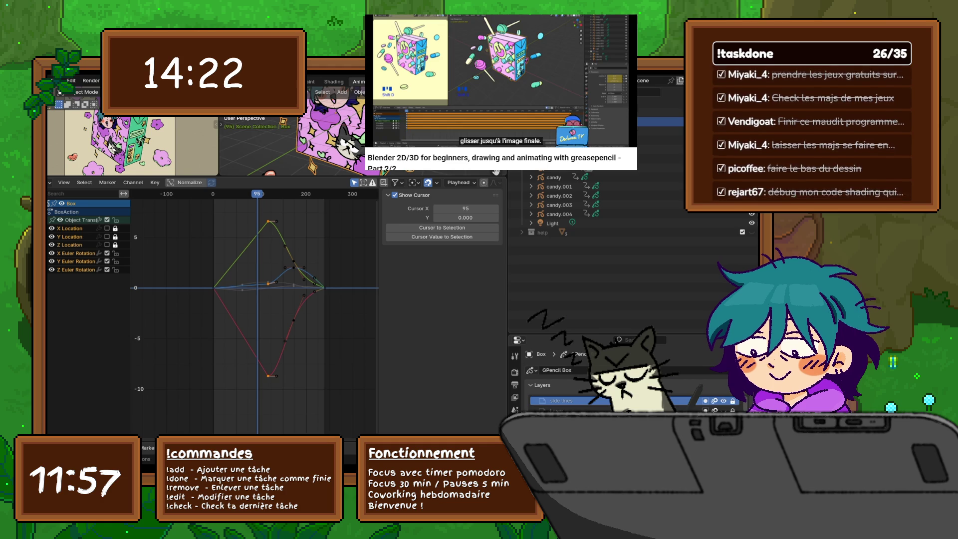
pyautogui.moveTo(107, 228); pyautogui.dragTo(107, 244)
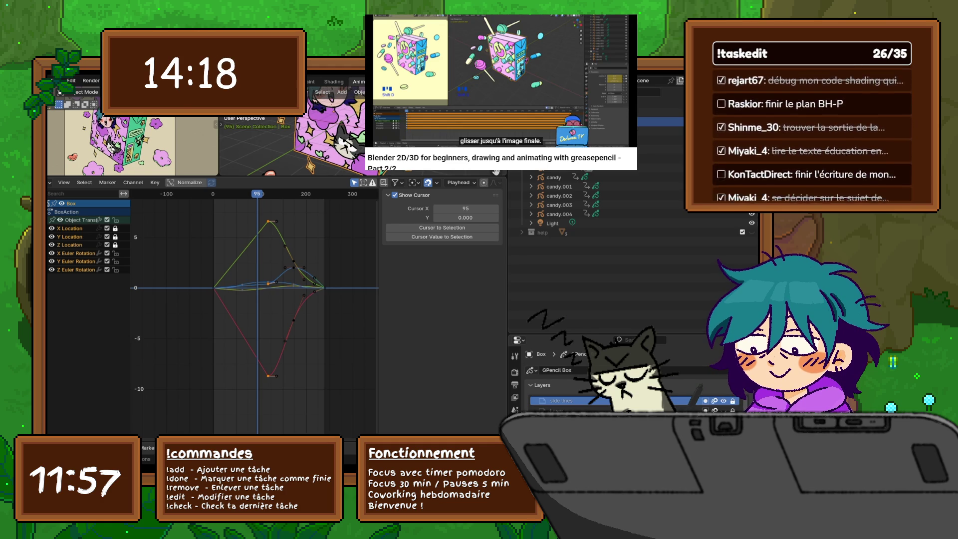
pyautogui.press('k')
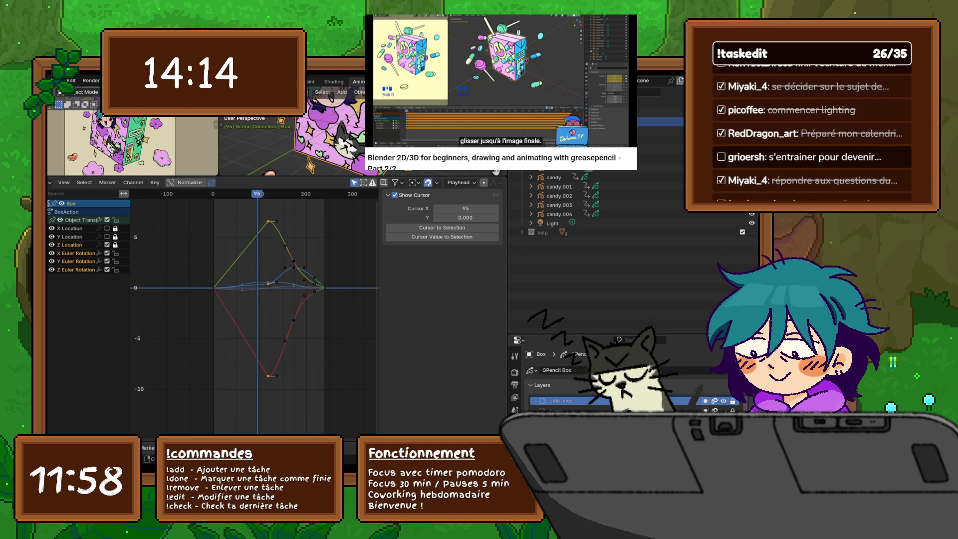
pyautogui.moveTo(107, 228); pyautogui.dragTo(106, 245)
pyautogui.click(501, 235)
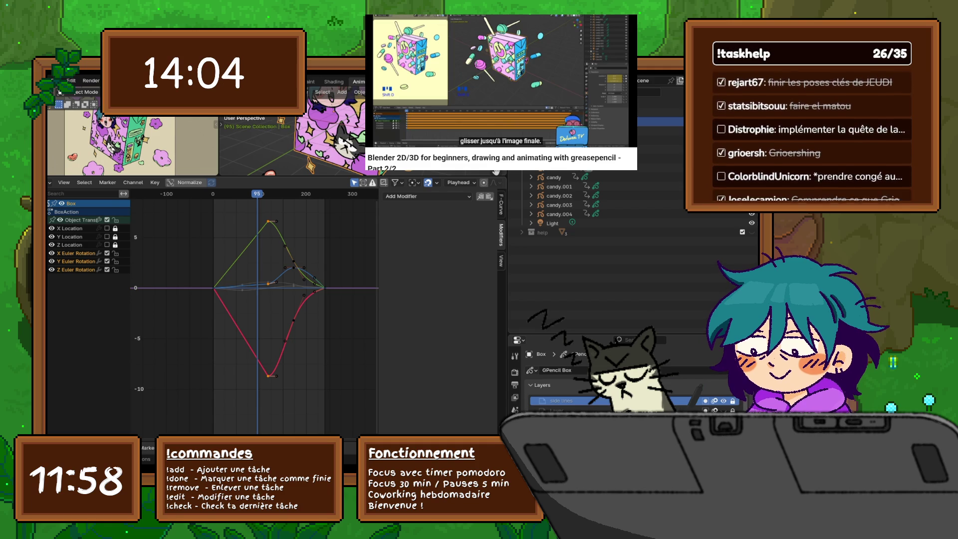
pyautogui.press('g')
pyautogui.press('x')
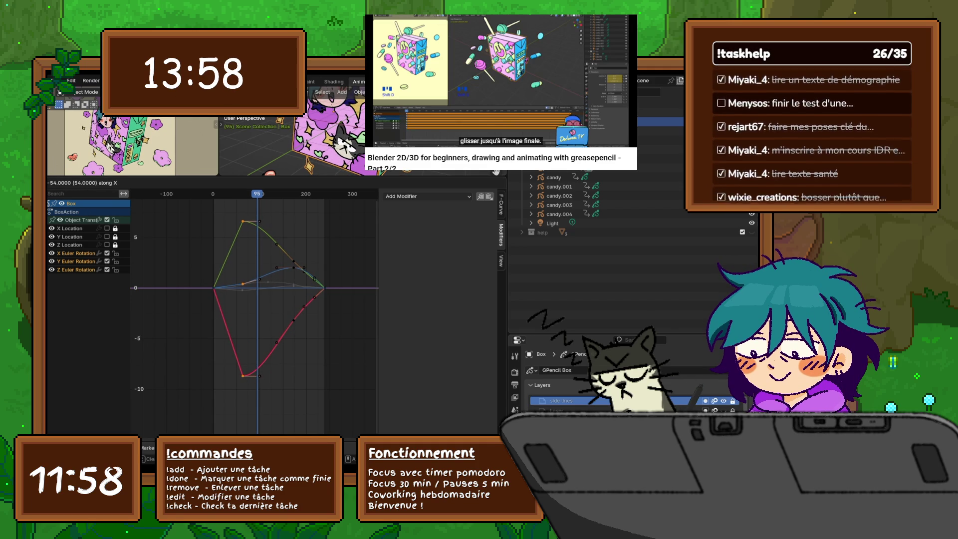
# Confirm the earlier rotation key timing, scrub to frame 63, and review the snapping and pivot options.
pyautogui.press('Return')
pyautogui.click(244, 194)
pyautogui.moveTo(244, 193); pyautogui.dragTo(241, 193)
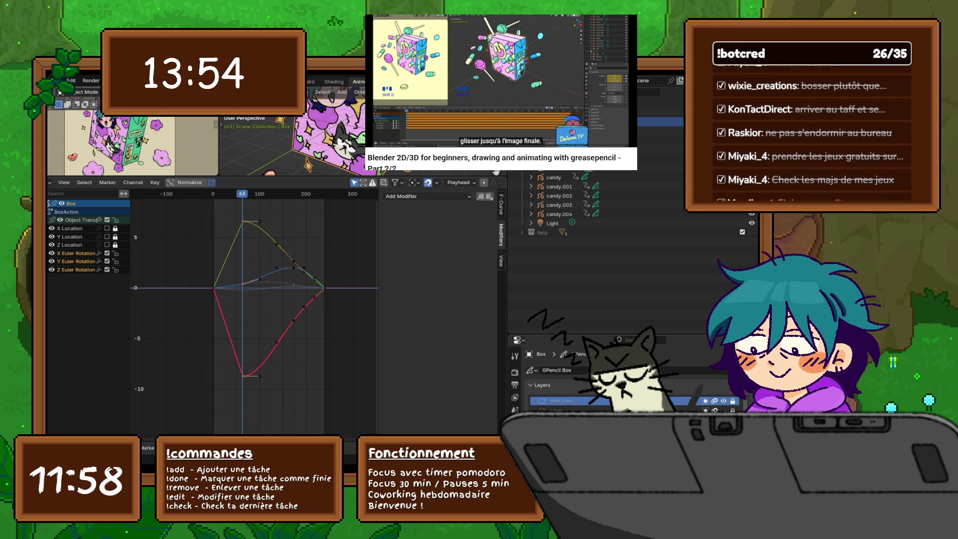
pyautogui.click(437, 183)
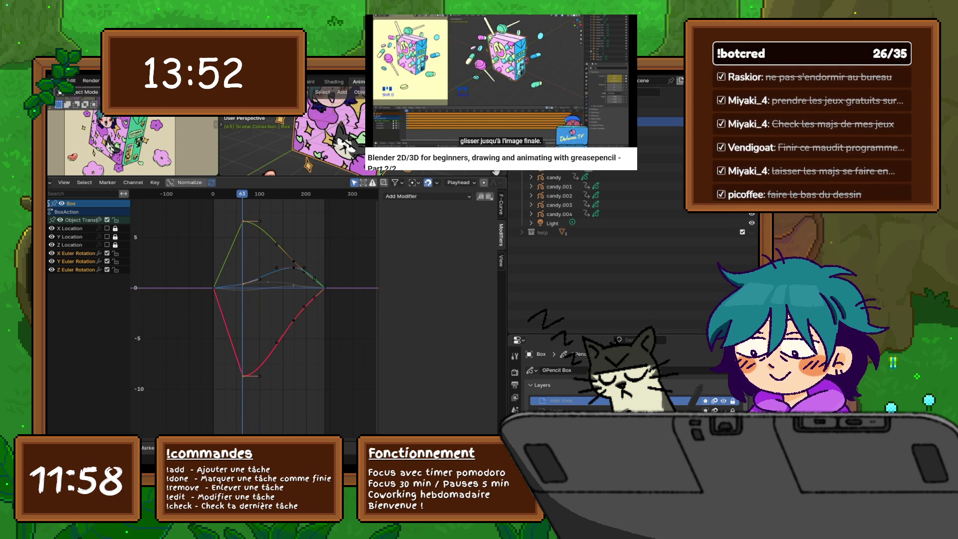
pyautogui.click(414, 182)
pyautogui.click(461, 182)
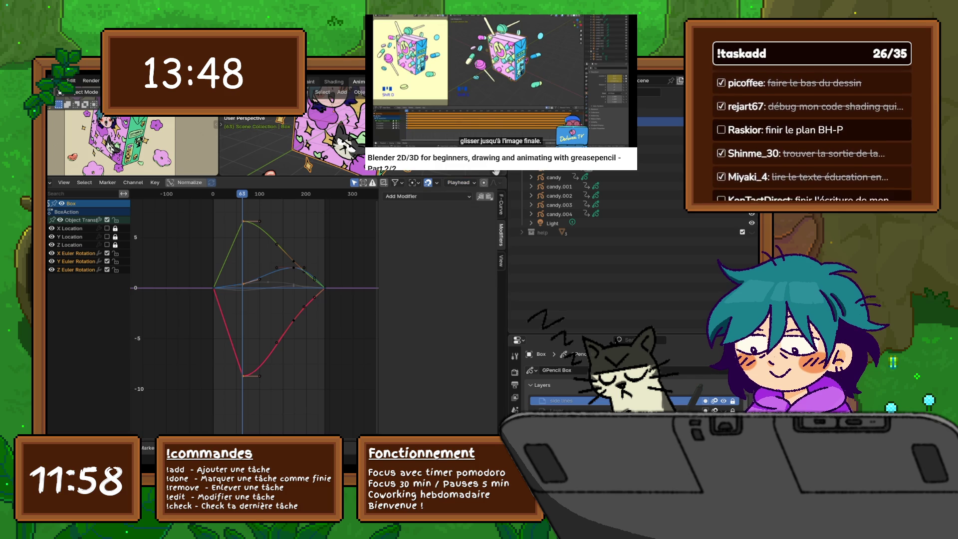
pyautogui.press('Escape')
# Shift the selected keyframes two frames earlier, then hide the rotation curves, leaving only location.
pyautogui.press('g')
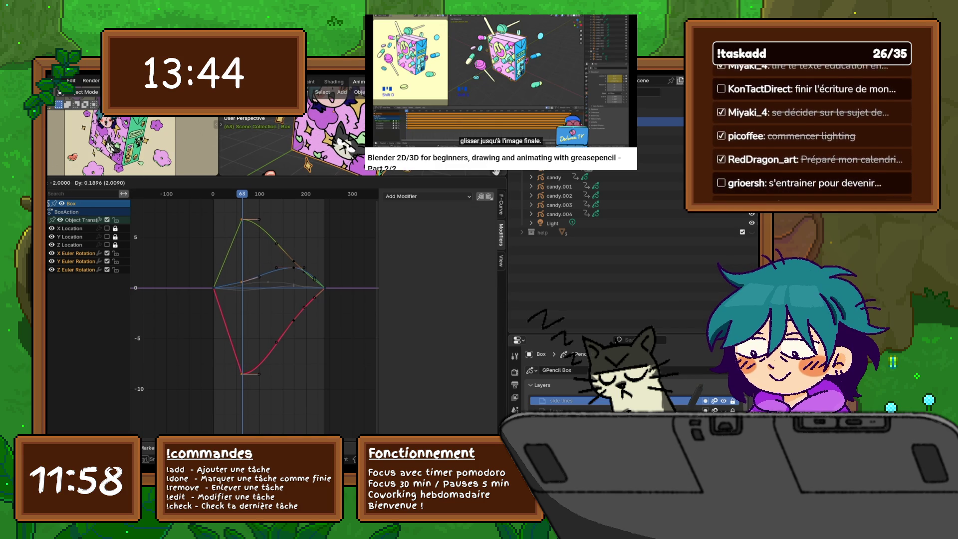
pyautogui.press('Return')
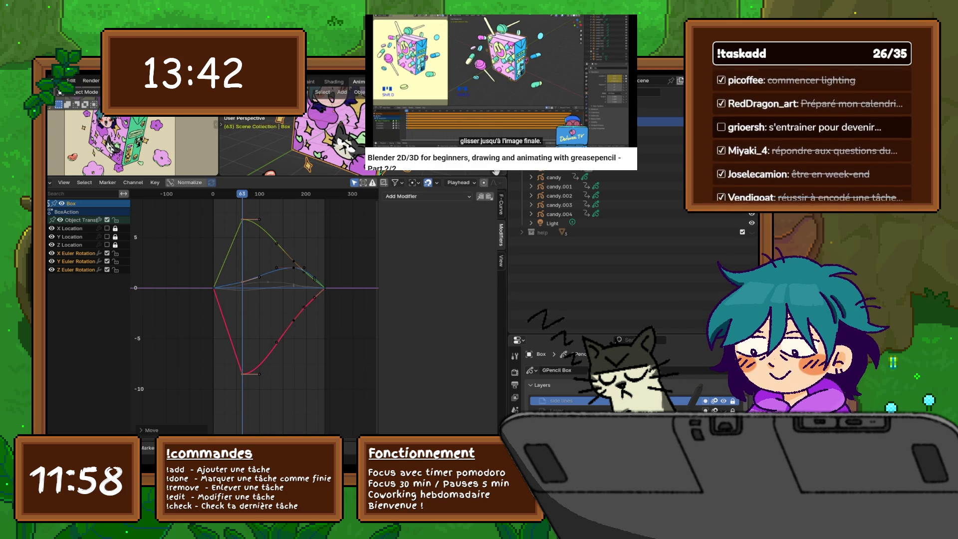
pyautogui.moveTo(250, 299); pyautogui.dragTo(268, 306, button='middle')
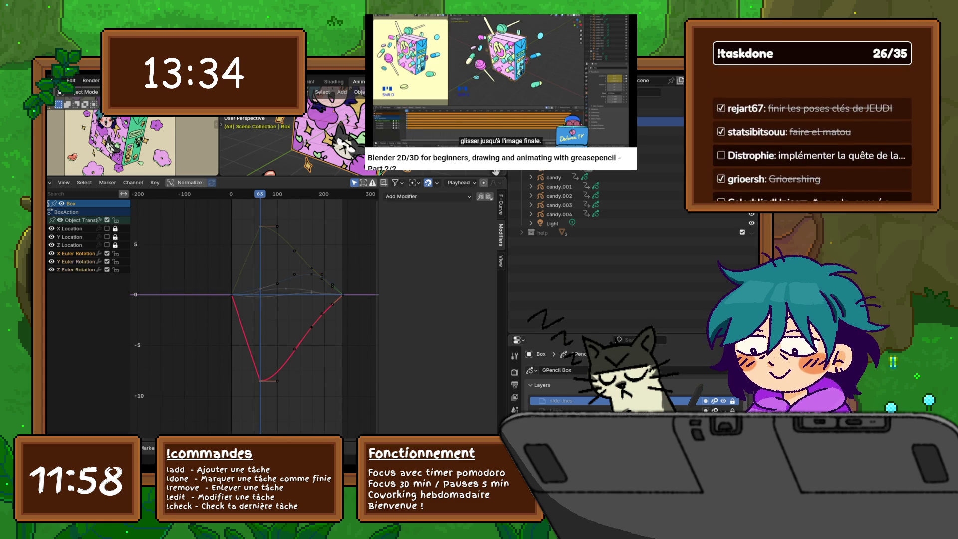
pyautogui.hotkey('ctrl', 'z')
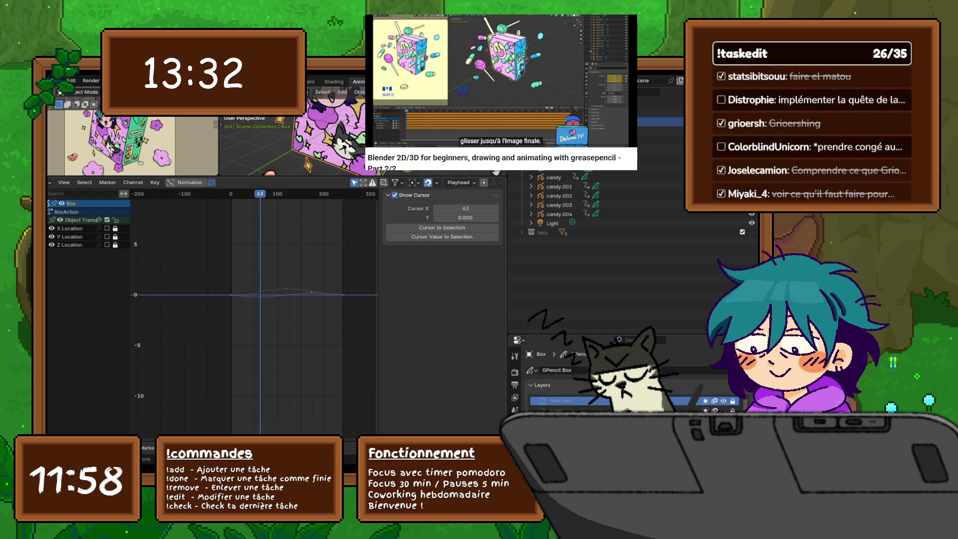
# Scrub to frame 240, return to frame 63, play the animation, then go back to frame 1.
pyautogui.moveTo(230, 193); pyautogui.dragTo(342, 193)
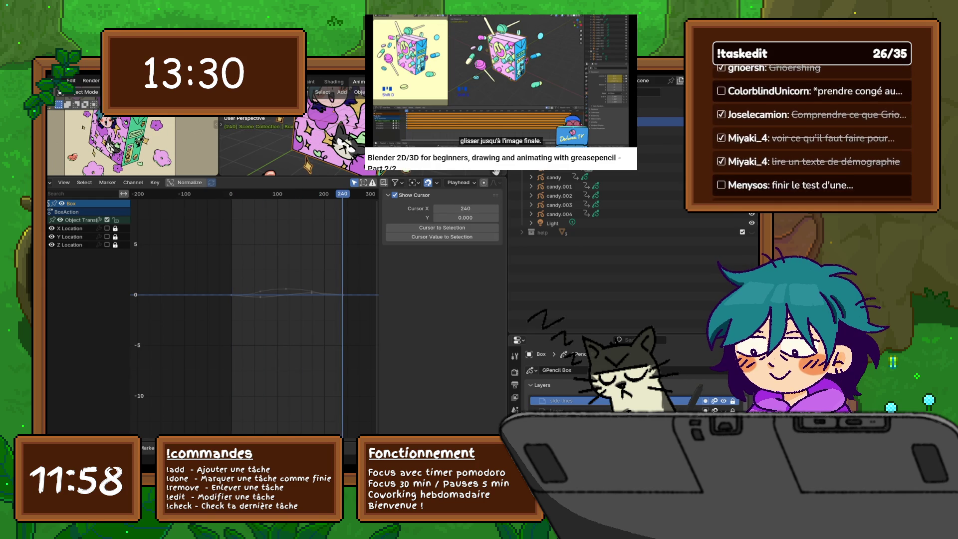
pyautogui.hotkey('ctrl', 'z')
pyautogui.press('space')
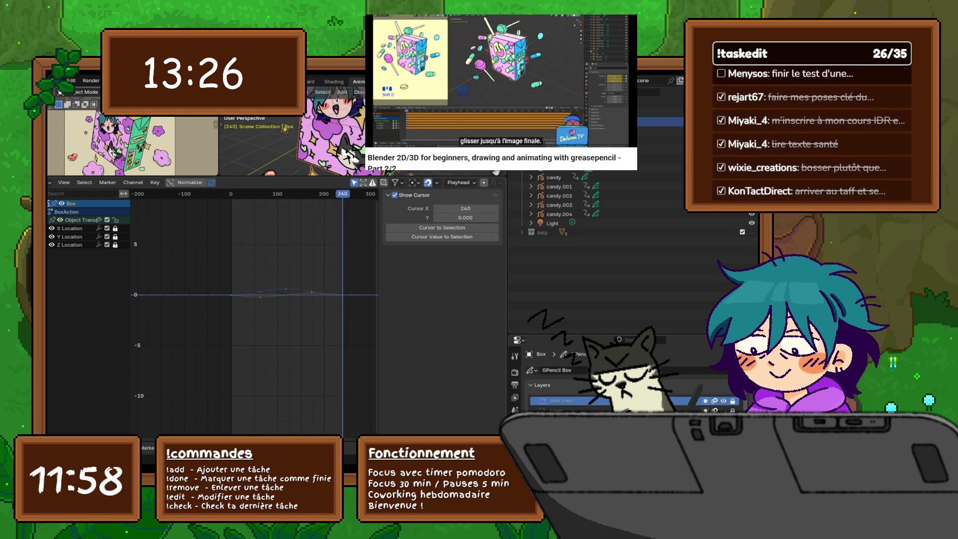
pyautogui.hotkey('shift', 'Left')
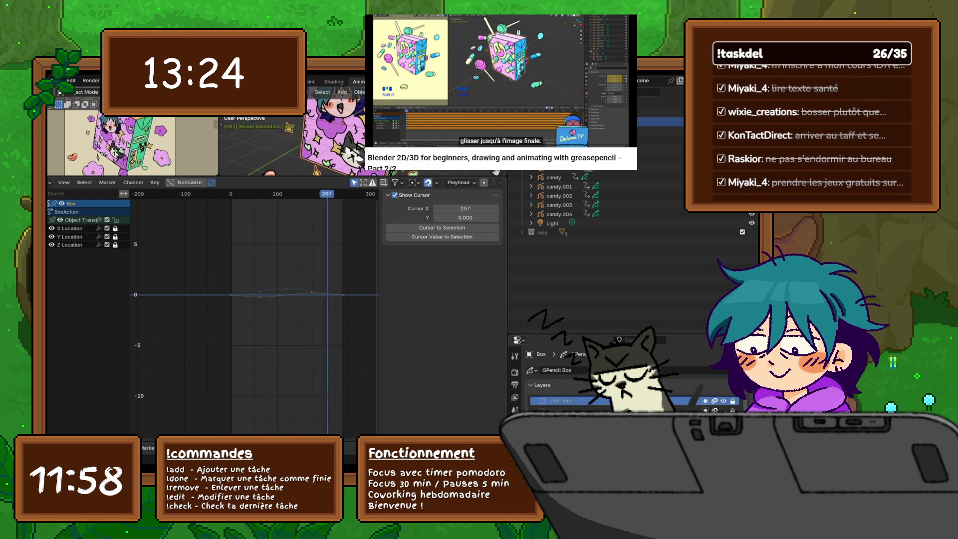
# Enlarge the 3D viewport and play the box animation from the start.
pyautogui.moveTo(299, 177); pyautogui.dragTo(299, 332)
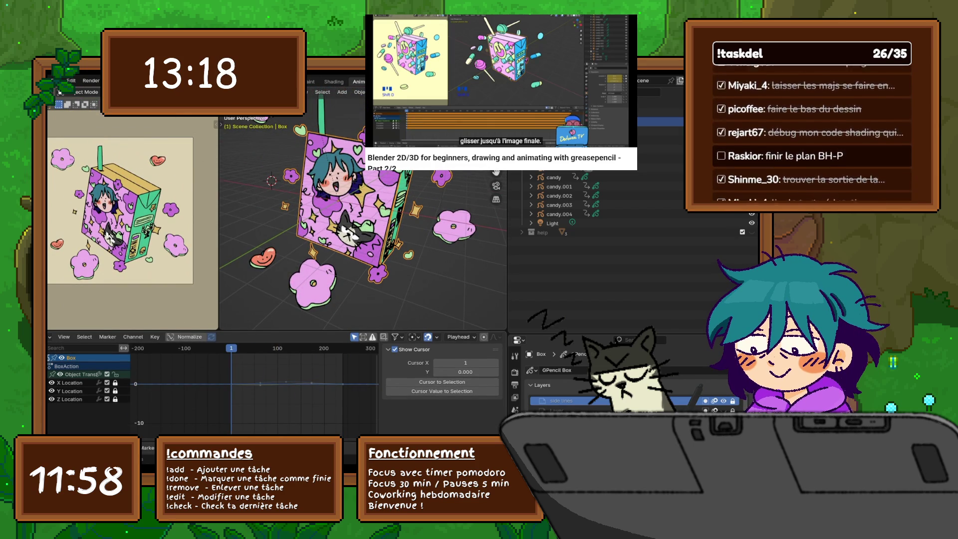
pyautogui.press('space')
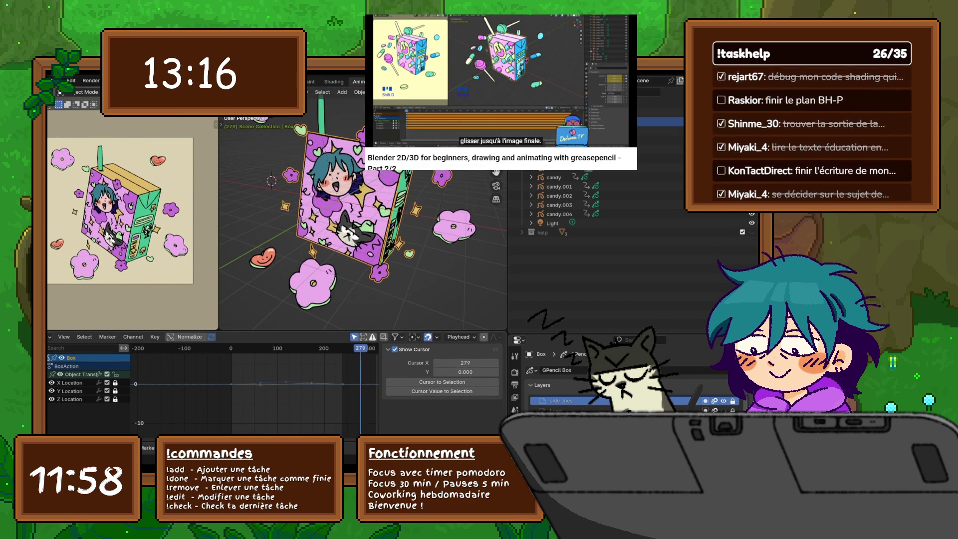
pyautogui.press('Escape')
pyautogui.hotkey('shift', 'F12')
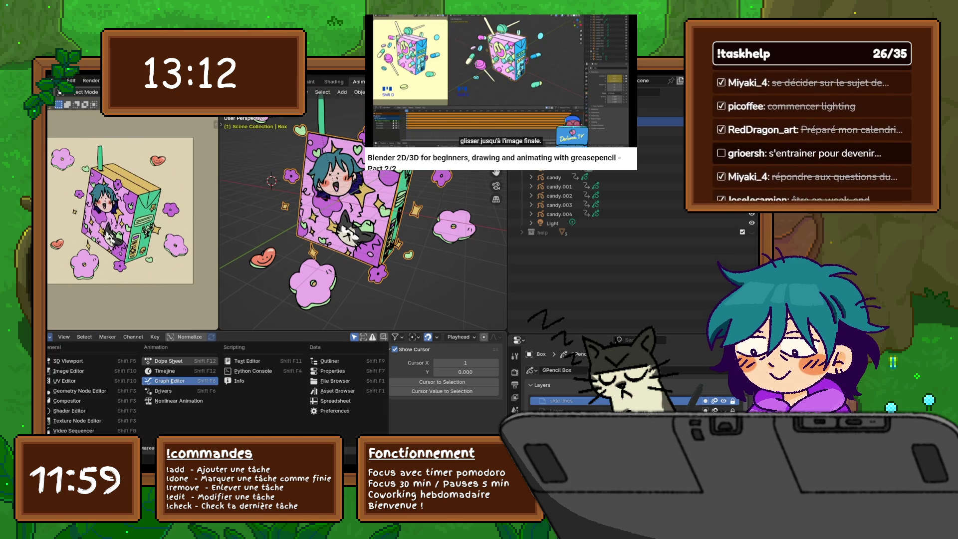
# Switch the lower editor to the Timeline and play, stop, and replay the box animation.
pyautogui.hotkey('shift', 'F12')
pyautogui.click(279, 337)
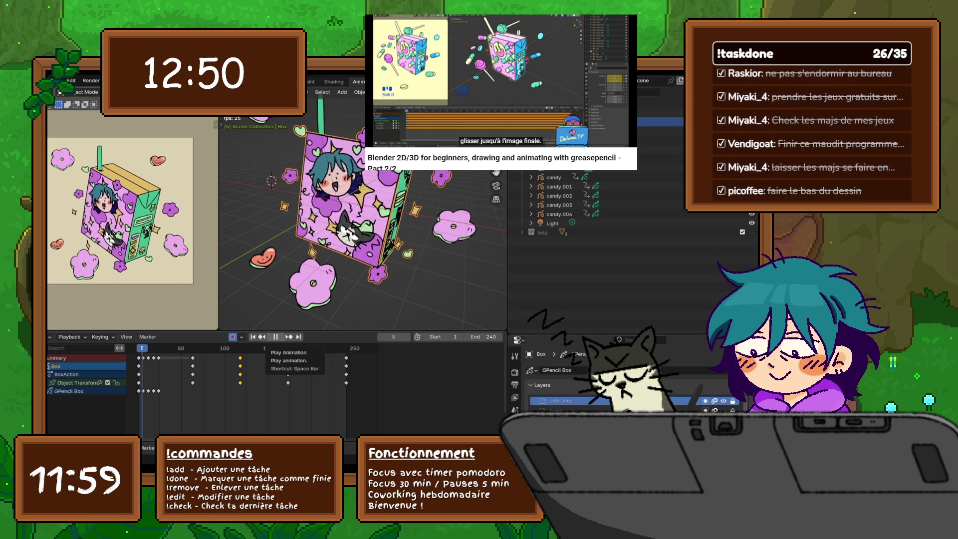
pyautogui.click(275, 337)
pyautogui.hotkey('ctrl', 'shift', 'space')
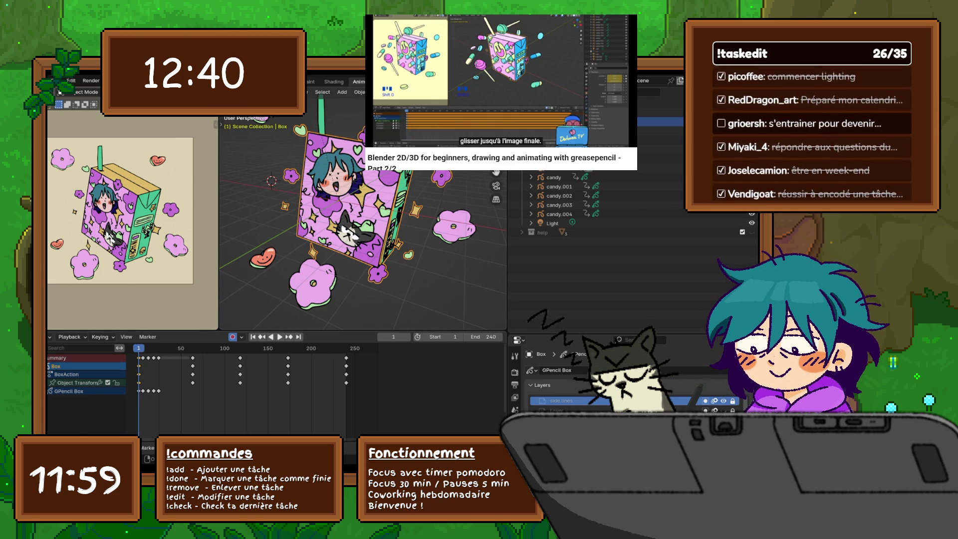
# Expand and collapse the Object Transforms channels, then jump to the last frame, 240.
pyautogui.hotkey('ctrl', ']')
pyautogui.click(51, 383)
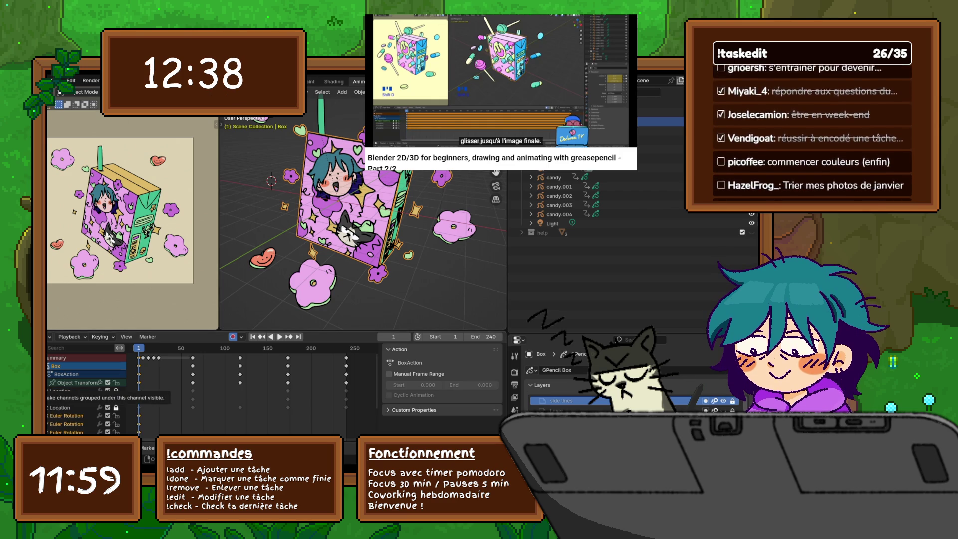
pyautogui.click(51, 382)
pyautogui.hotkey('ctrl', ']')
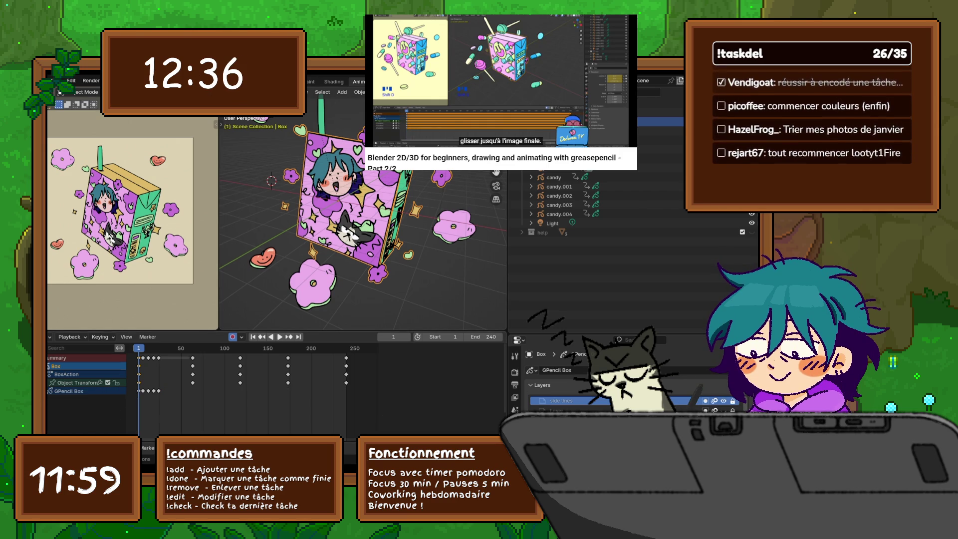
pyautogui.hotkey('shift', 'Right')
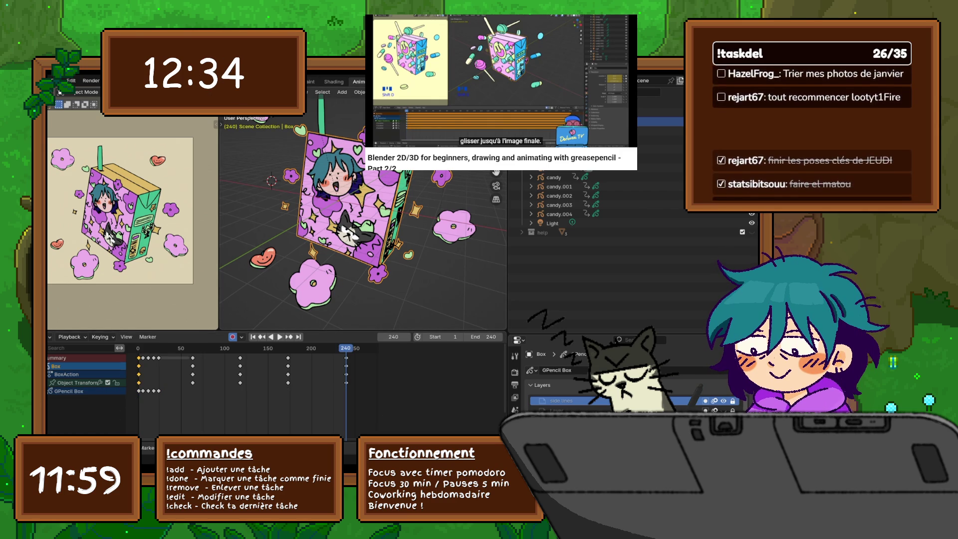
# Key location, rotation and scale at frame 240, play, then key rotation at frame 118.
pyautogui.press('i')
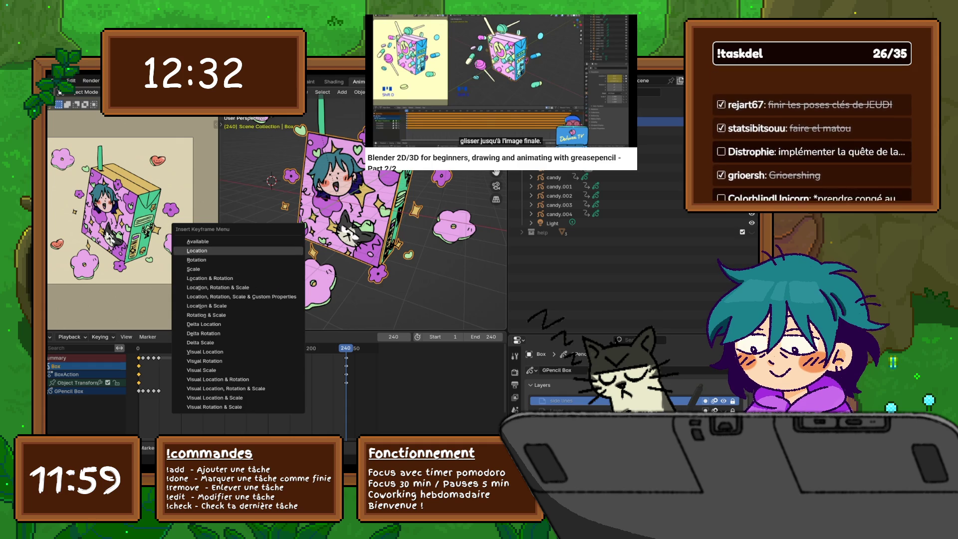
pyautogui.press('Return')
pyautogui.press('space')
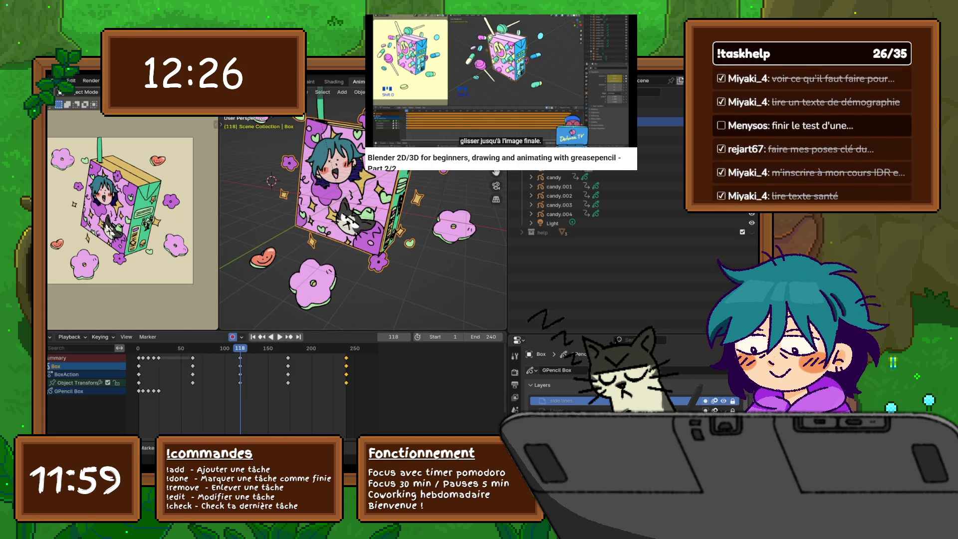
pyautogui.press('i')
pyautogui.press('Return')
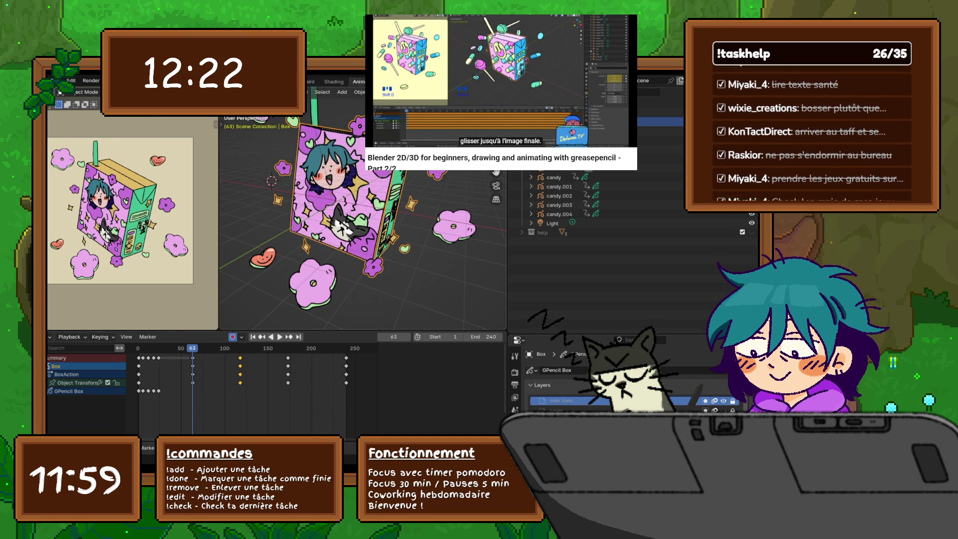
# Turn the box toward the viewer at frame 63, rotate it slightly at 173, and replay.
pyautogui.press('s')
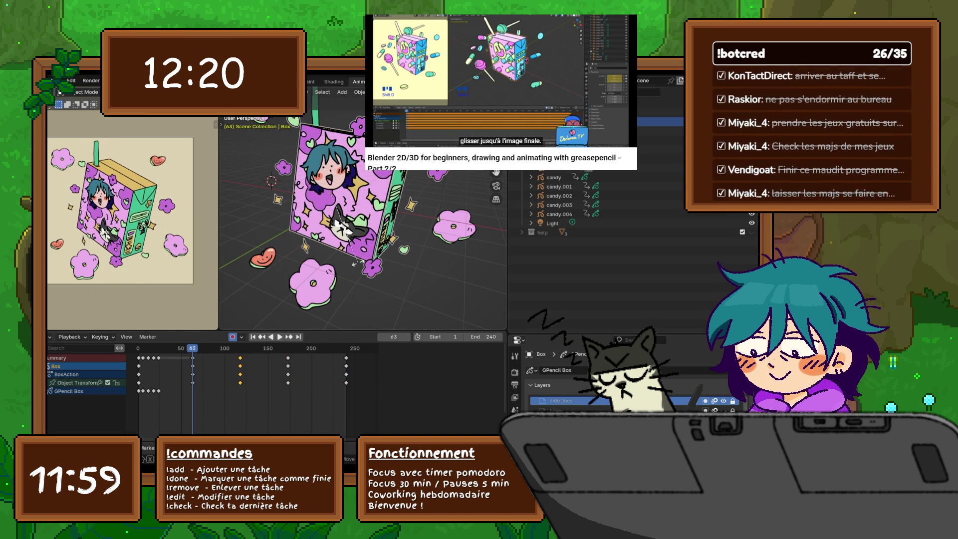
pyautogui.press('Return')
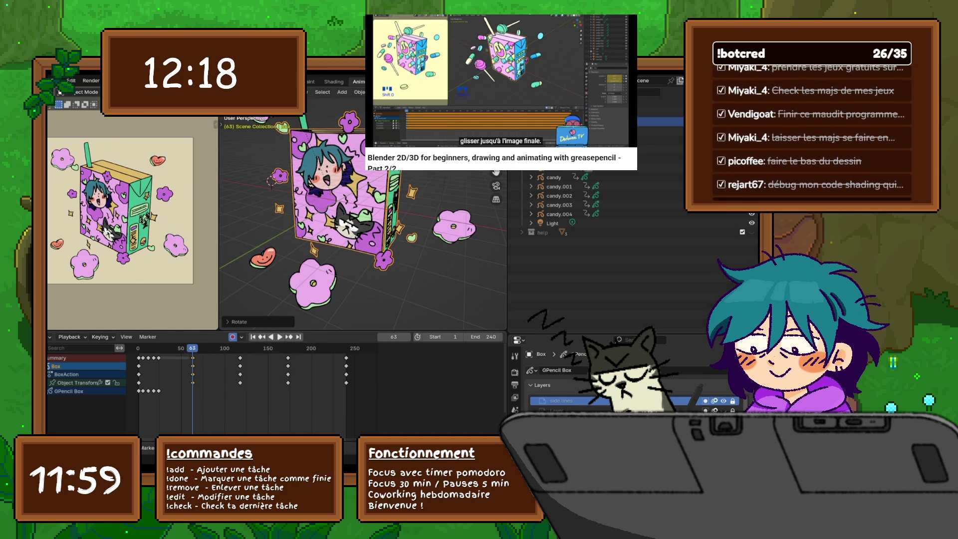
pyautogui.press('Up')
pyautogui.press('Up')
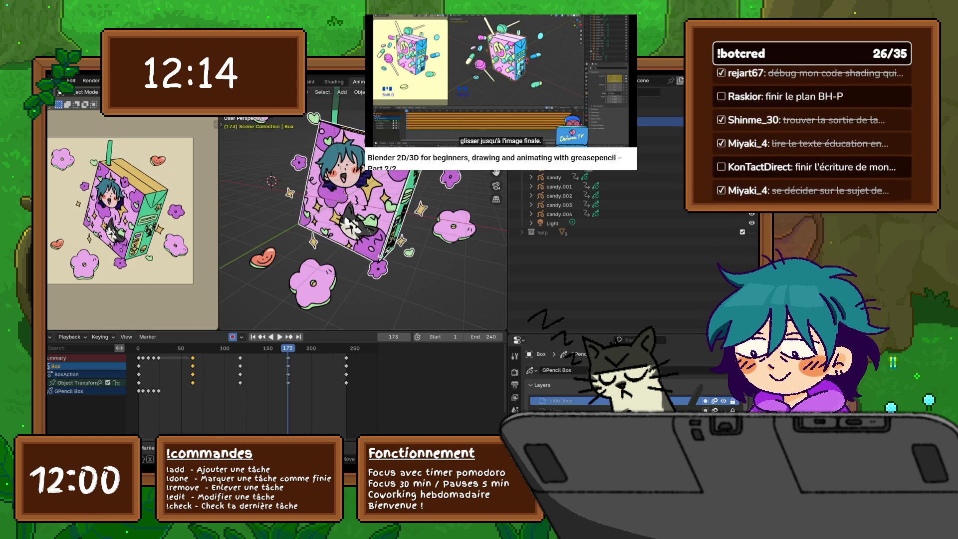
pyautogui.press('r')
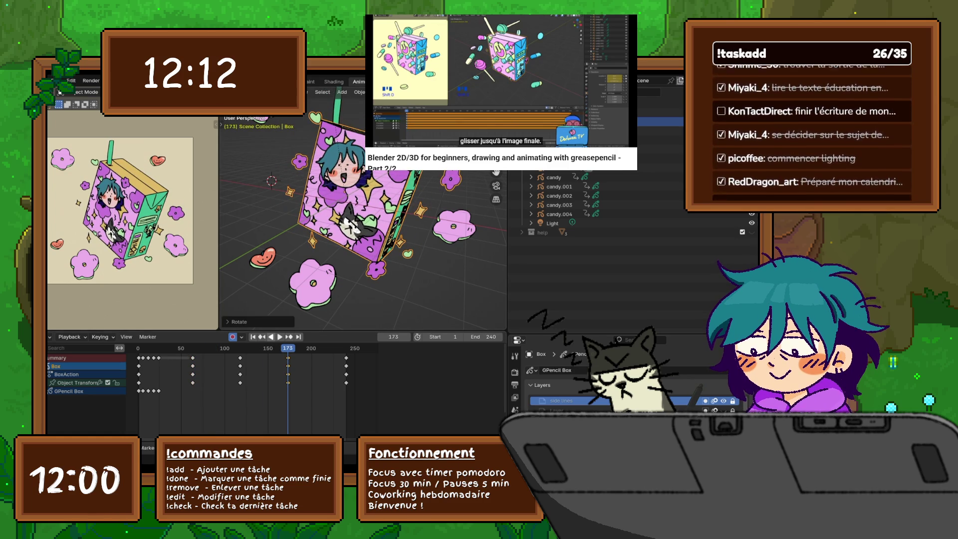
pyautogui.press('space')
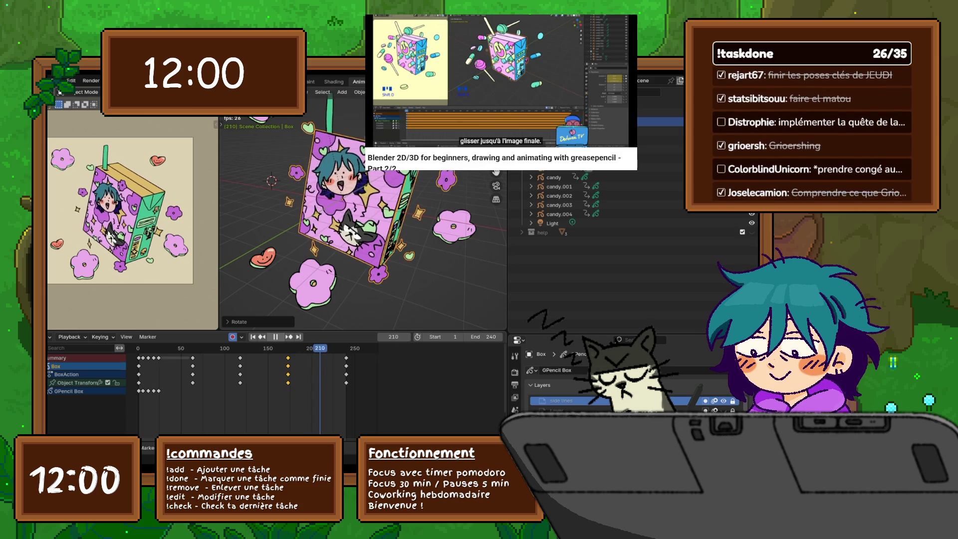
pyautogui.press('space')
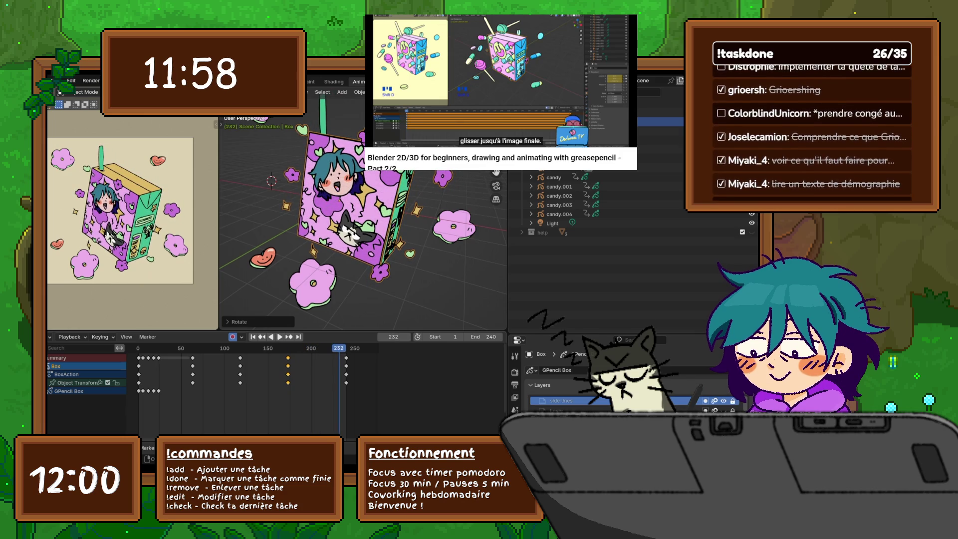
pyautogui.click(50, 336)
# Show a taller Graph Editor below and hide the scale and Z Location curves.
pyautogui.click(165, 381)
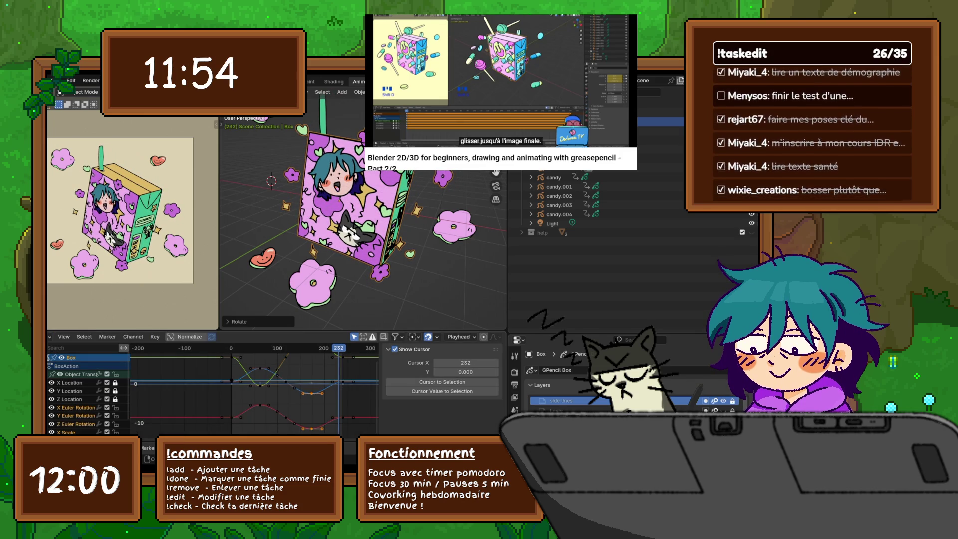
pyautogui.moveTo(299, 330); pyautogui.dragTo(299, 261)
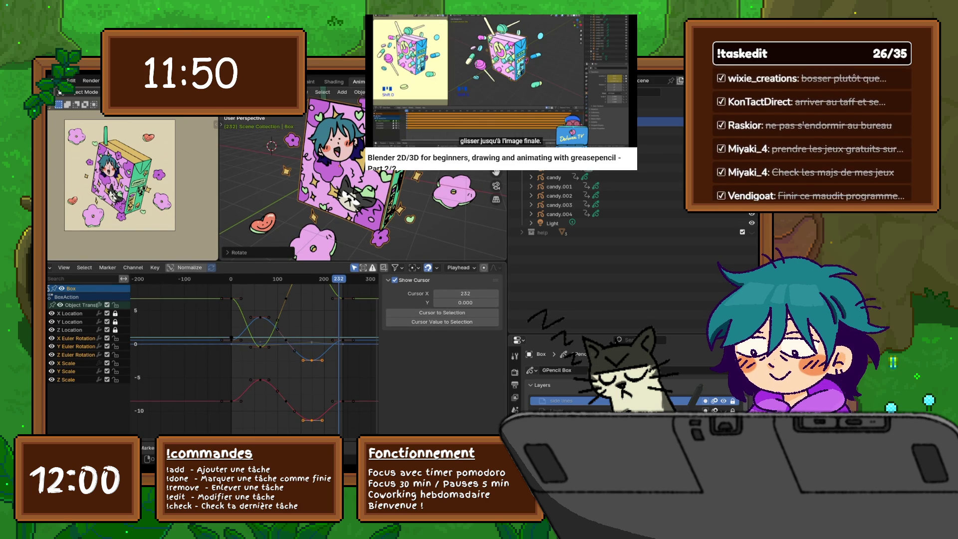
pyautogui.click(69, 363)
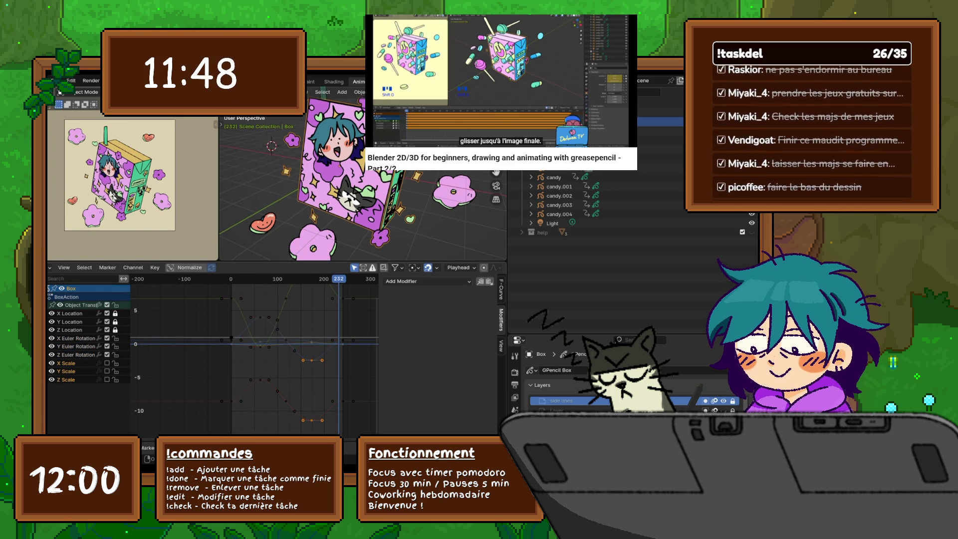
pyautogui.press('Delete')
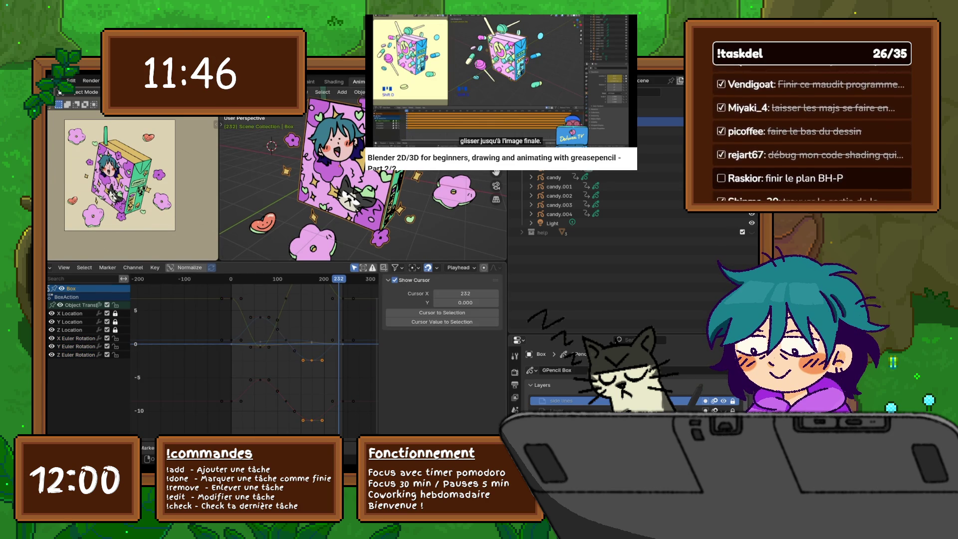
pyautogui.press('a')
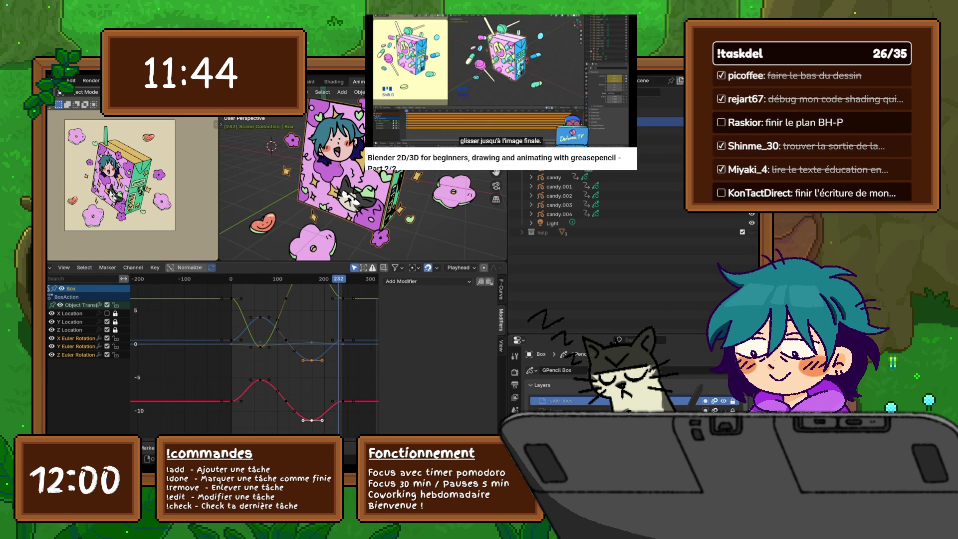
pyautogui.click(107, 329)
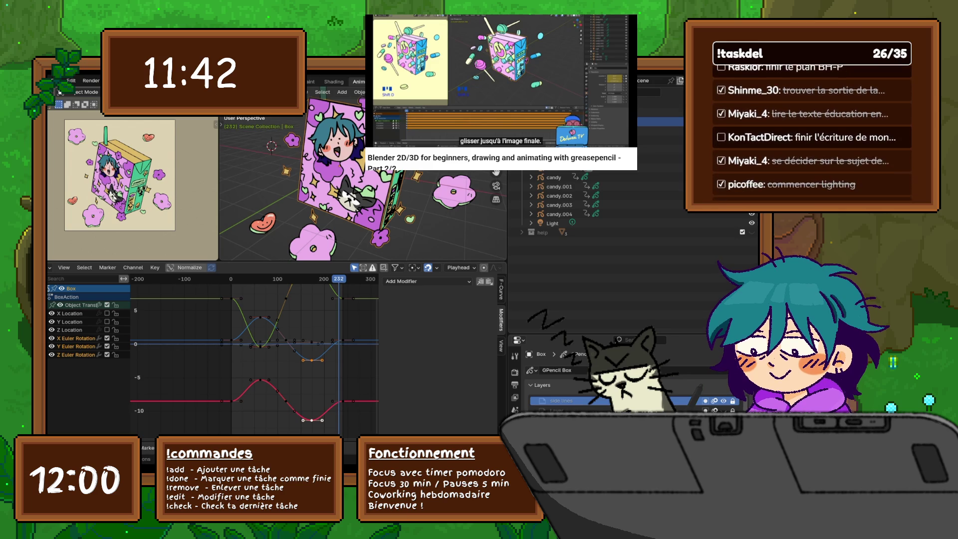
pyautogui.moveTo(255, 349); pyautogui.dragTo(257, 361, button='middle')
pyautogui.click(75, 337)
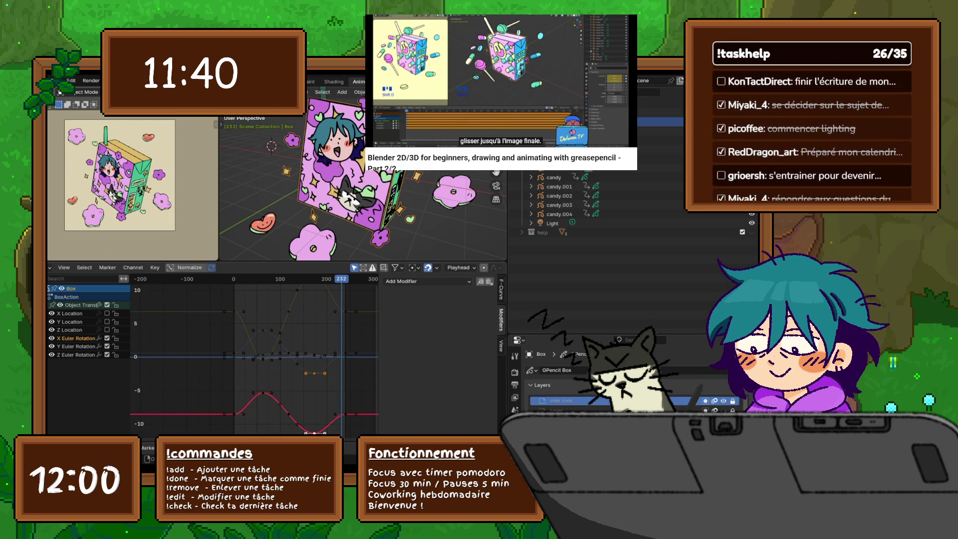
pyautogui.moveTo(255, 349); pyautogui.dragTo(252, 340, button='middle')
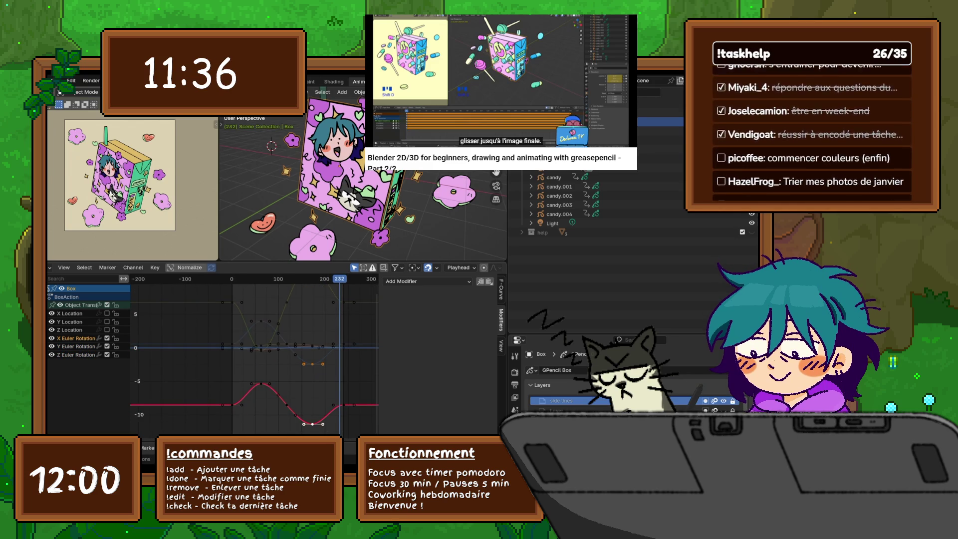
# Lower the peak keyframes of the Y Euler Rotation curve along the value axis.
pyautogui.click(76, 346)
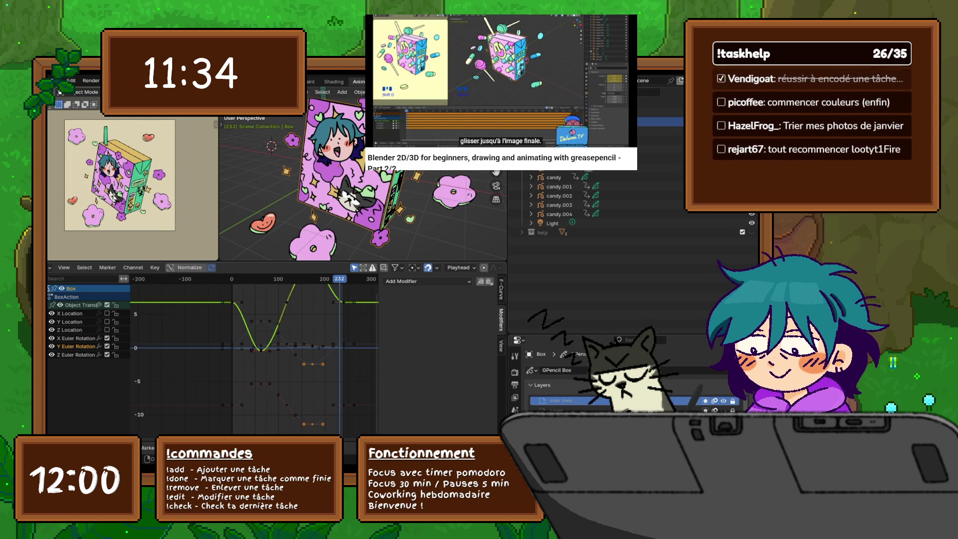
pyautogui.moveTo(254, 349); pyautogui.dragTo(256, 386, button='middle')
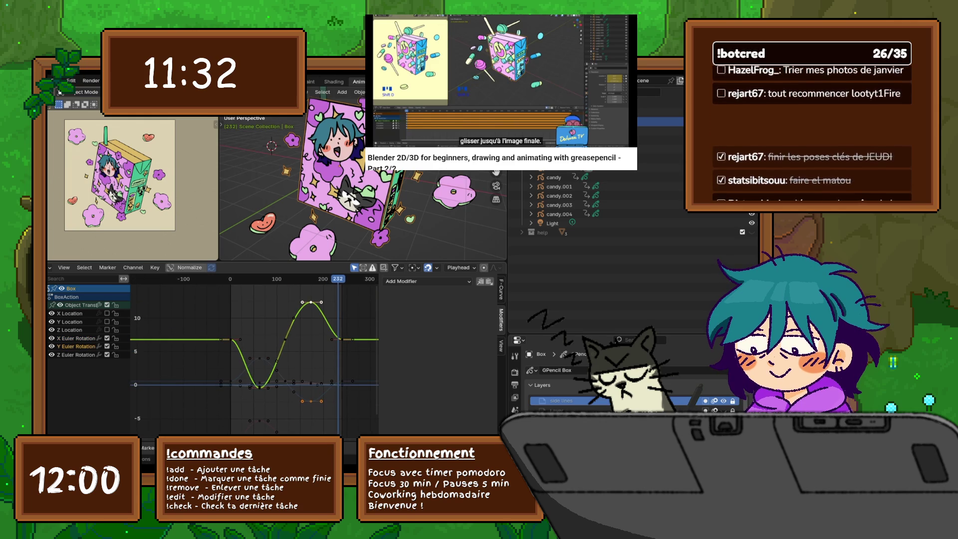
pyautogui.click(501, 345)
pyautogui.press('g')
pyautogui.press('y')
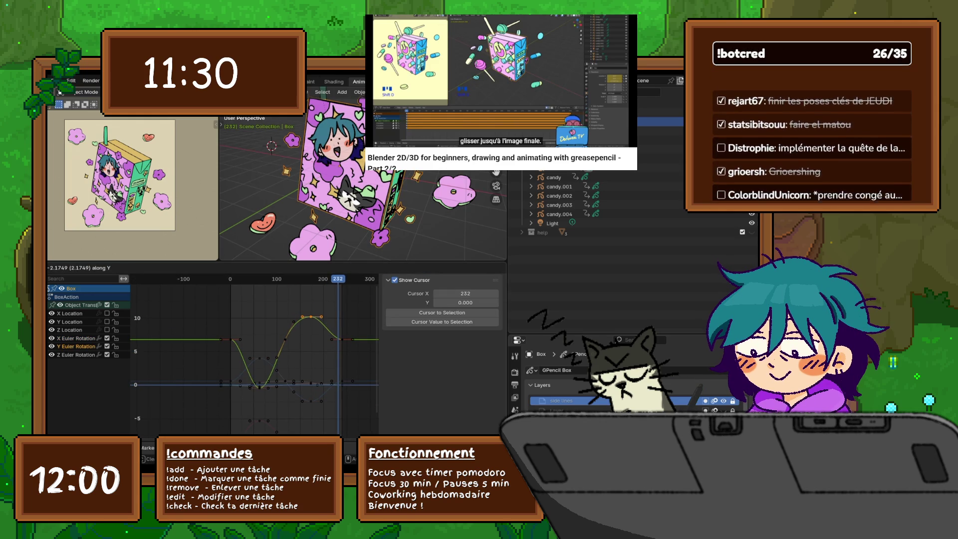
pyautogui.press('Return')
pyautogui.moveTo(231, 339)
pyautogui.mouseDown()
pyautogui.moveTo(257, 388)
pyautogui.moveTo(285, 390)
pyautogui.mouseUp()
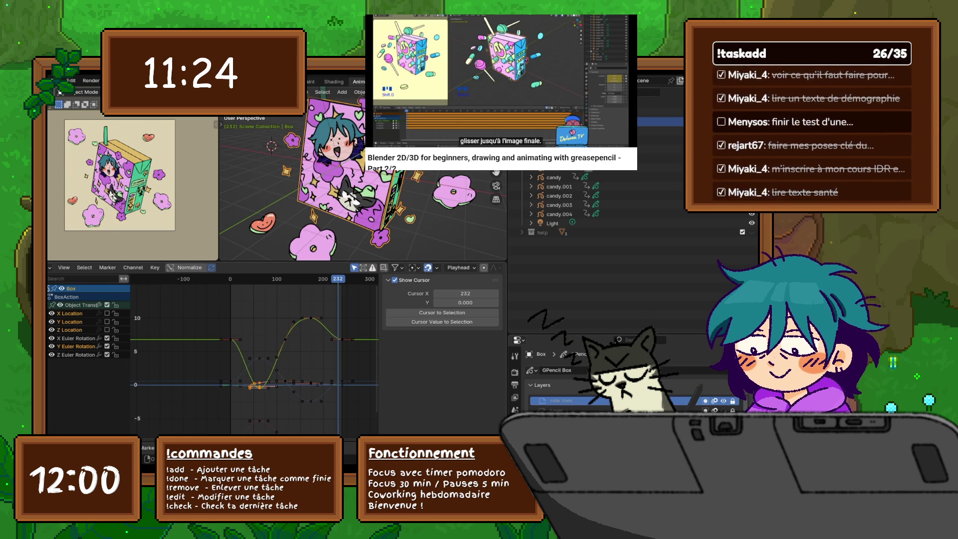
# Lock the Y Euler Rotation and X Location channels and frame the X rotation curve.
pyautogui.click(76, 338)
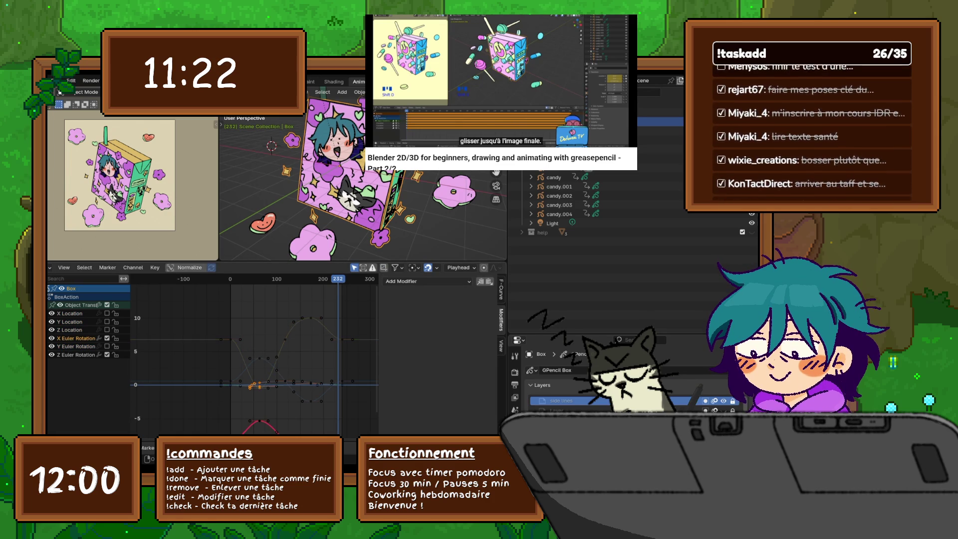
pyautogui.click(115, 346)
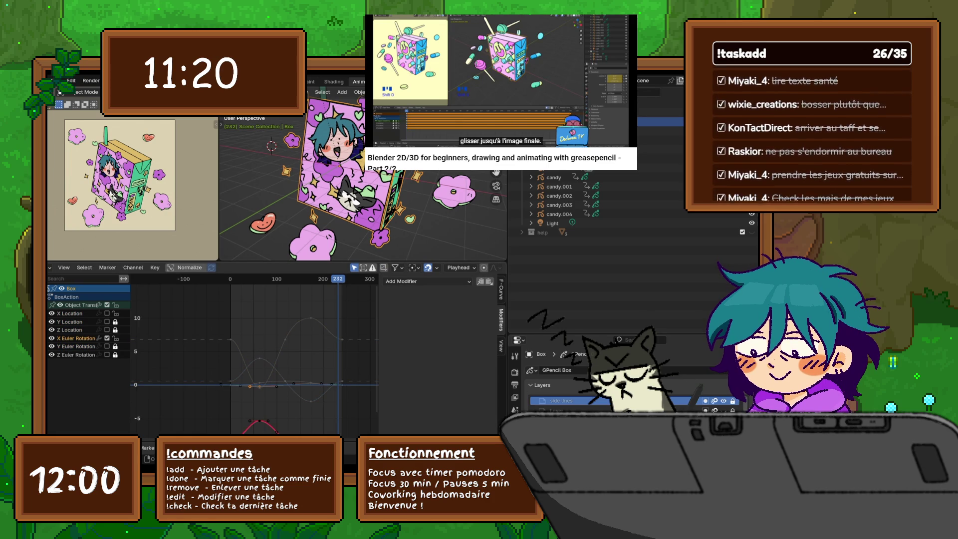
pyautogui.click(115, 313)
pyautogui.moveTo(254, 379); pyautogui.dragTo(252, 324, button='middle')
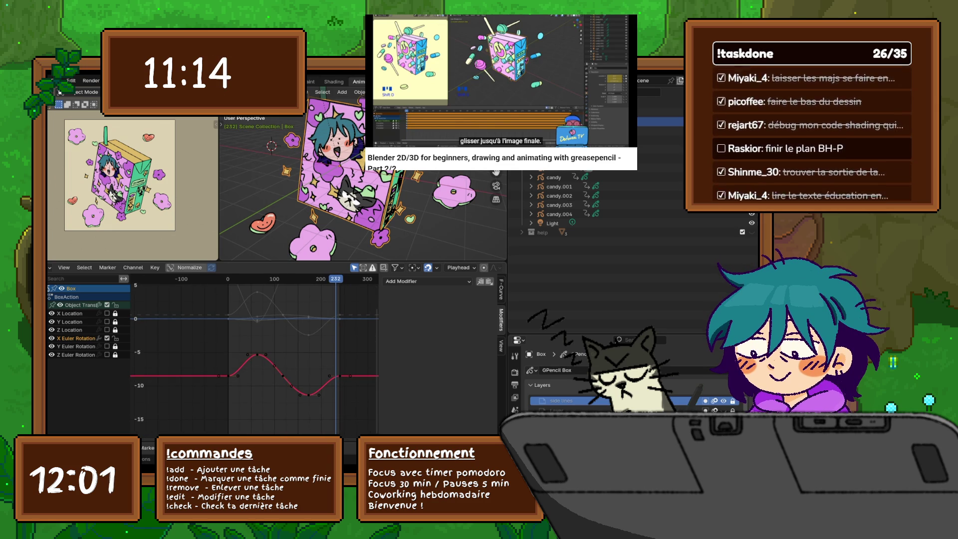
pyautogui.rightClick(197, 376)
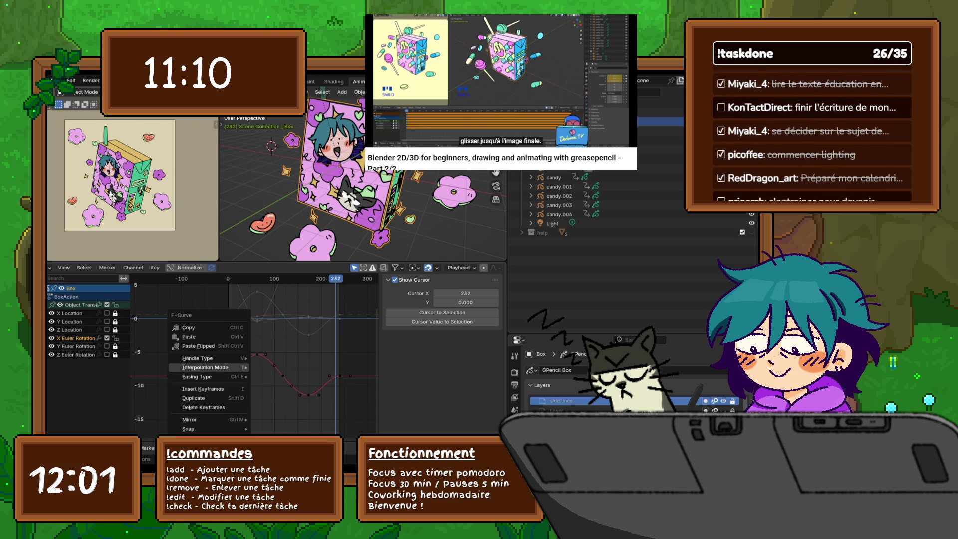
# Set the X Euler Rotation curve's keyframes to Bézier interpolation.
pyautogui.moveTo(204, 367)
pyautogui.click(273, 400)
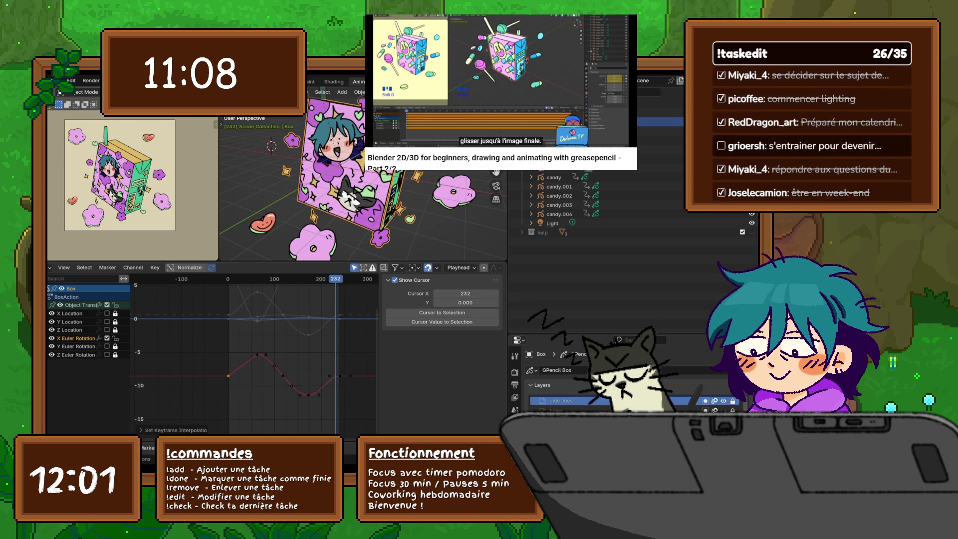
pyautogui.click(257, 354)
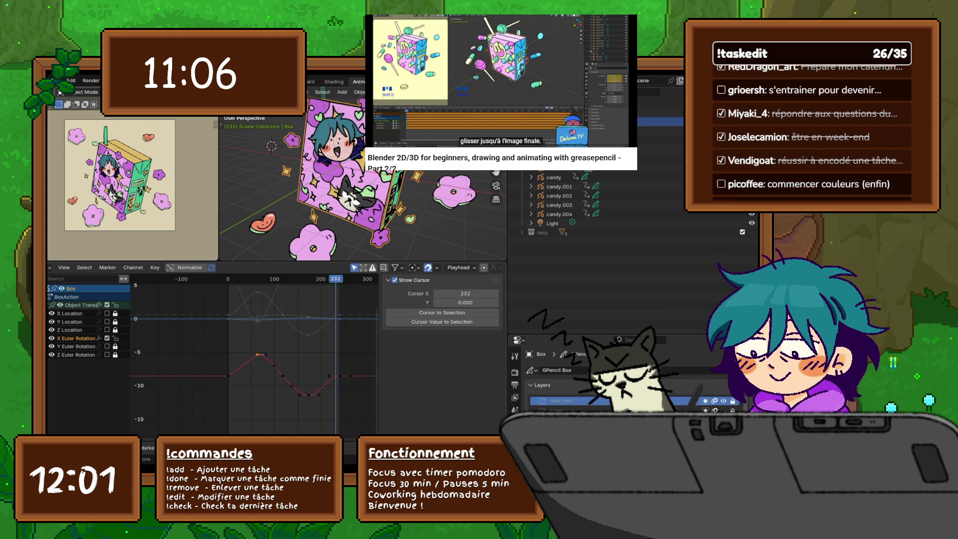
pyautogui.click(265, 354)
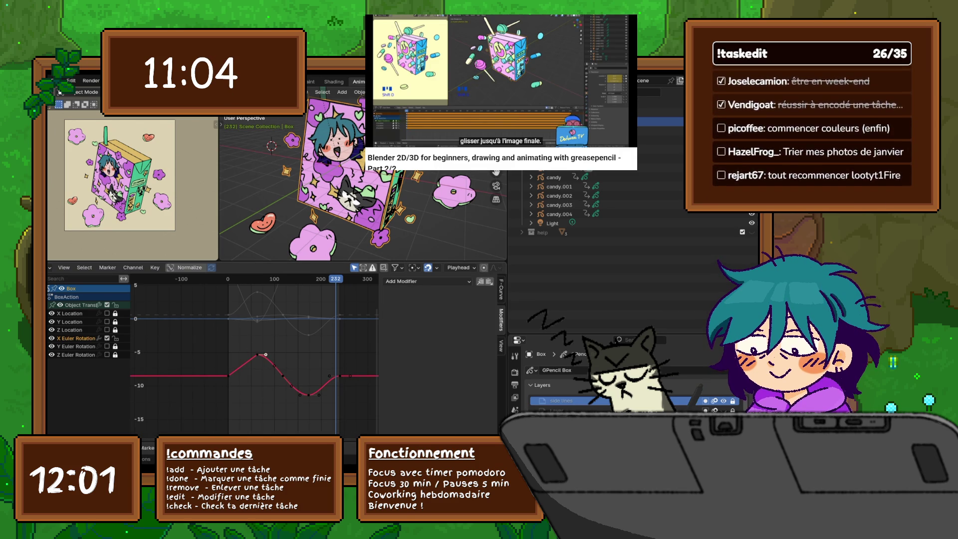
pyautogui.click(501, 345)
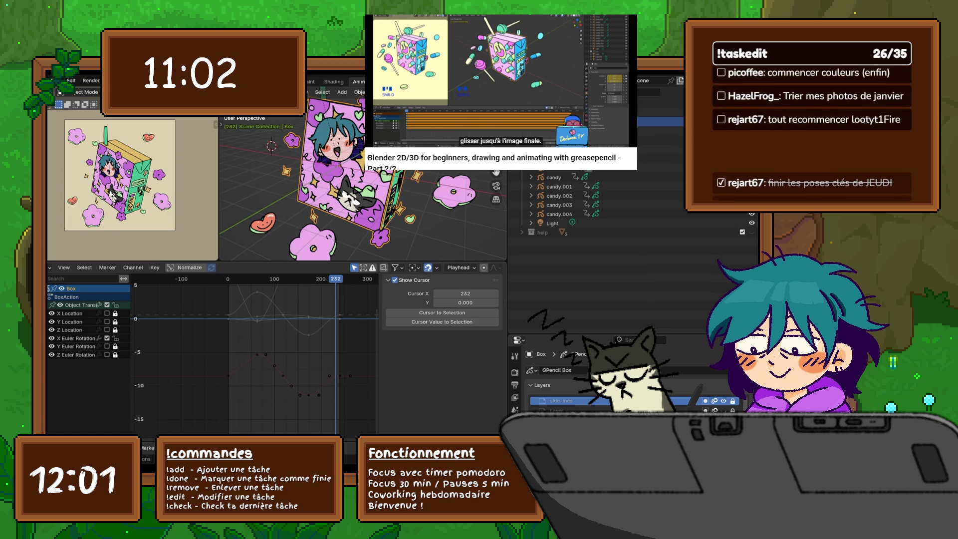
pyautogui.rightClick(205, 372)
pyautogui.moveTo(204, 372)
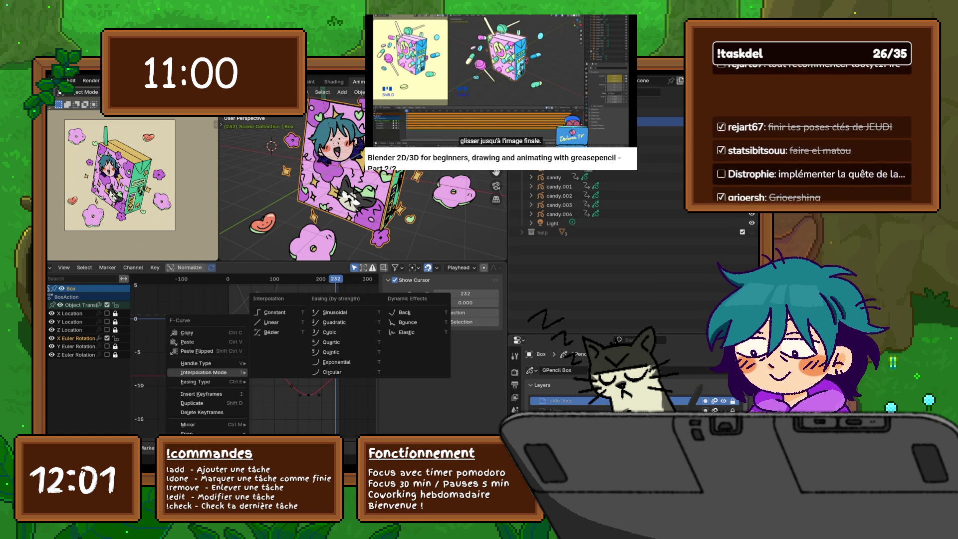
pyautogui.click(272, 332)
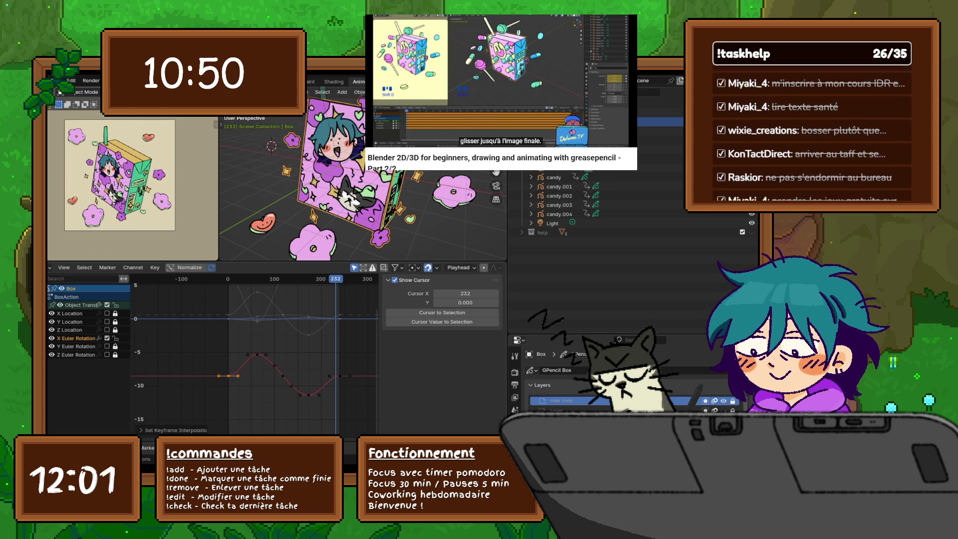
# Lower the last keyframe slightly and raise the first keyframe's handle to ease the start.
pyautogui.moveTo(329, 376); pyautogui.dragTo(329, 386)
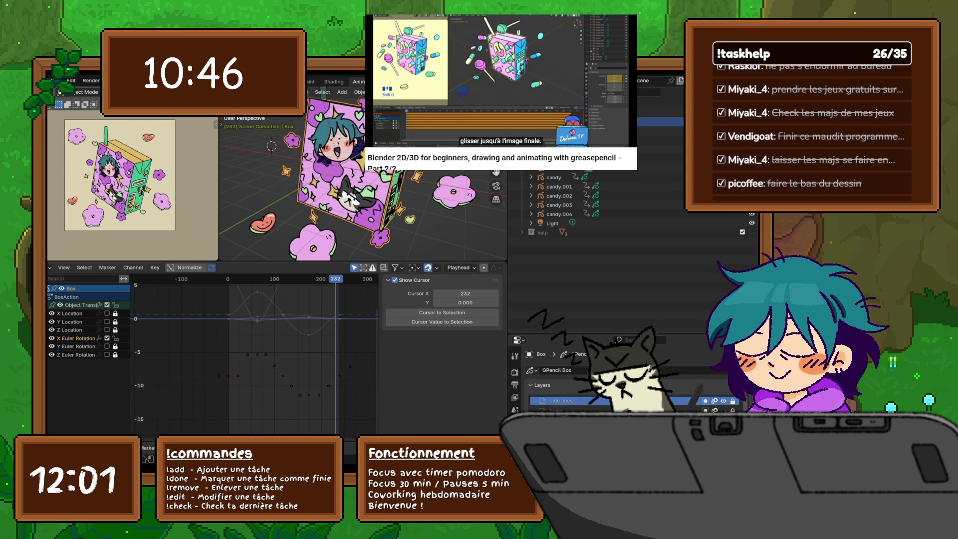
pyautogui.click(238, 375)
pyautogui.moveTo(238, 375); pyautogui.dragTo(239, 366)
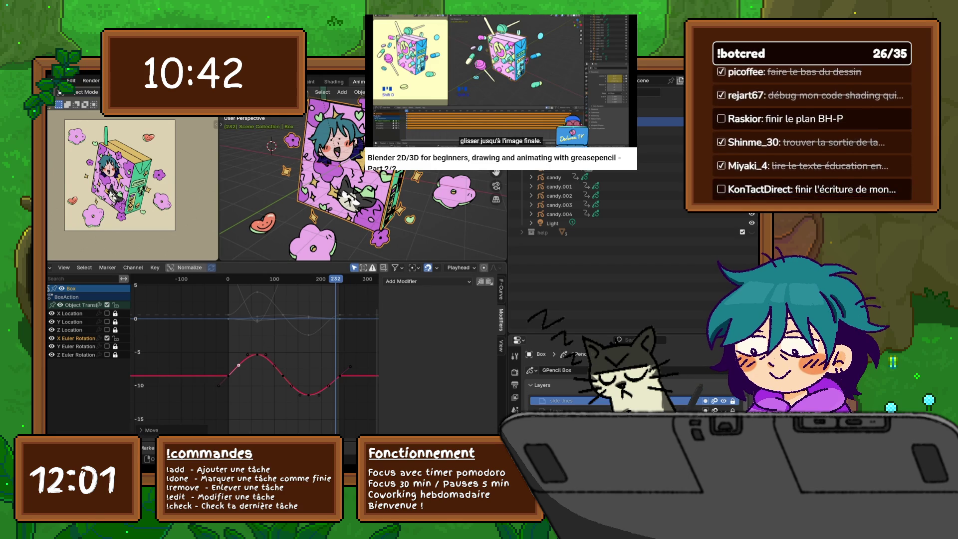
# Reshape the Y Euler Rotation curve by raising the right handle and lowering the left one.
pyautogui.hotkey('alt', 'a')
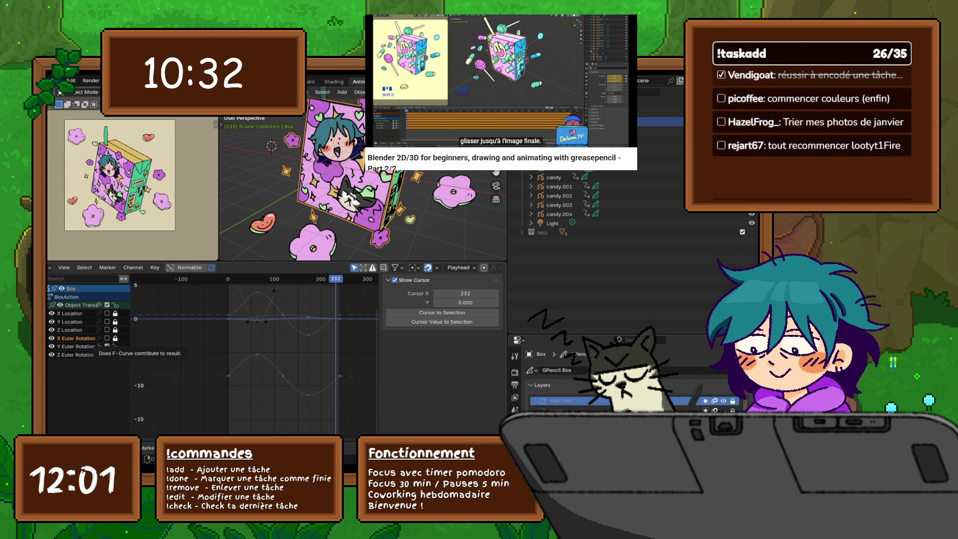
pyautogui.click(267, 306)
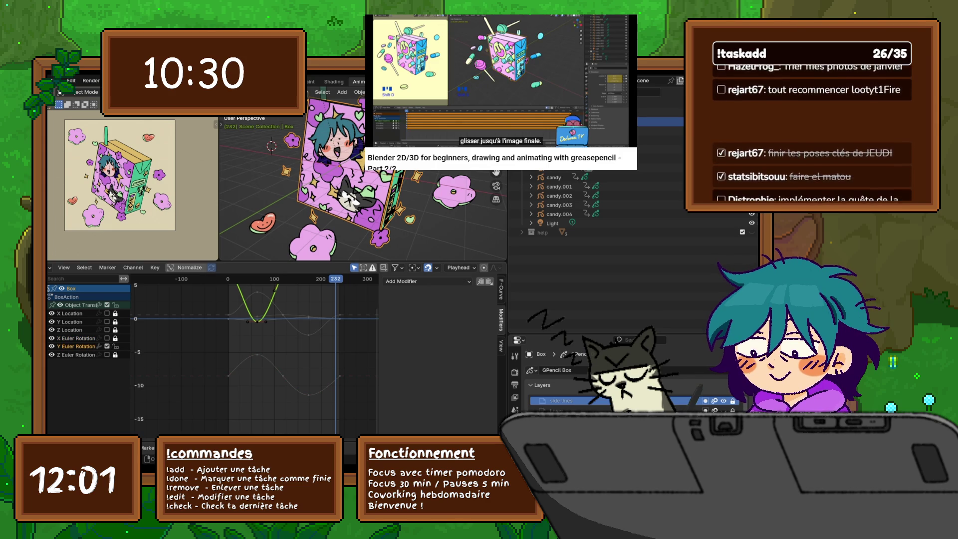
pyautogui.press('Home')
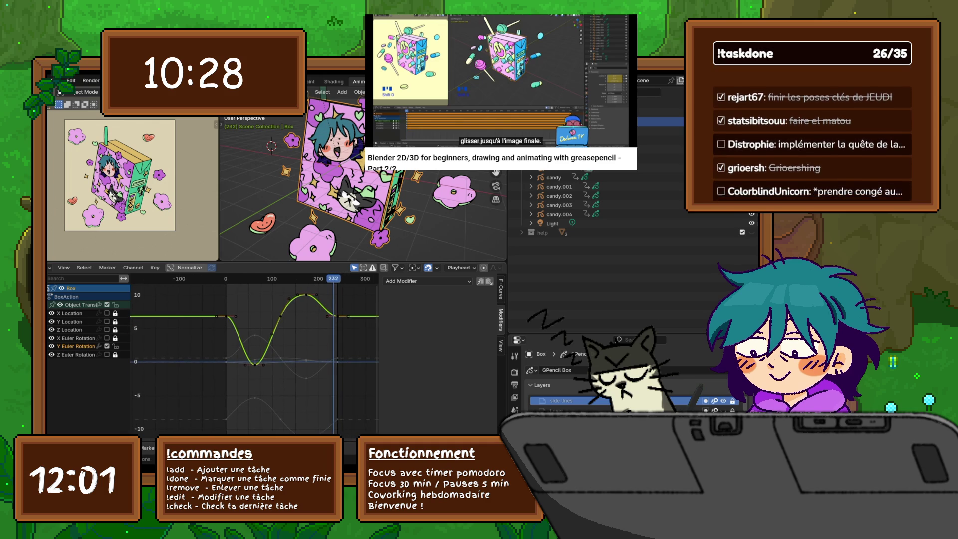
pyautogui.moveTo(327, 316); pyautogui.dragTo(326, 304)
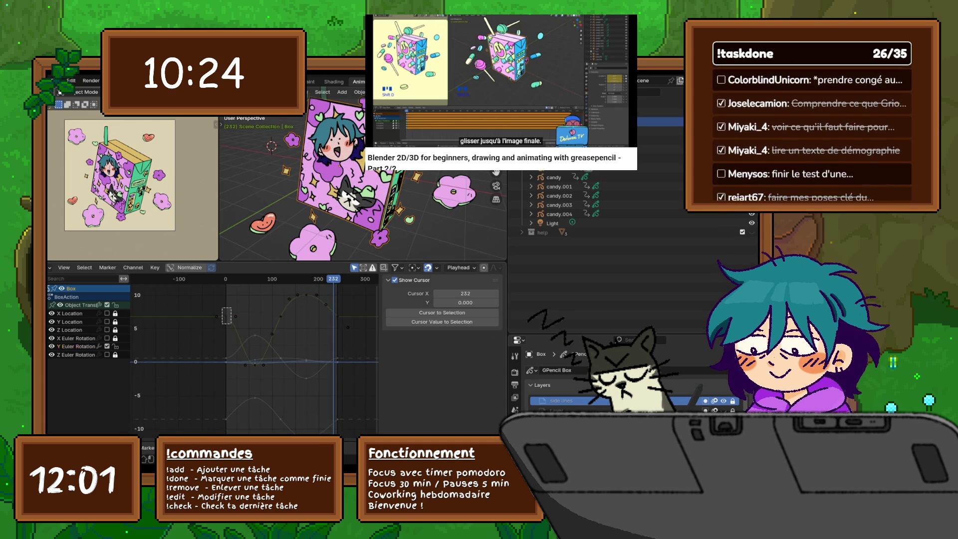
pyautogui.moveTo(236, 316); pyautogui.dragTo(233, 331)
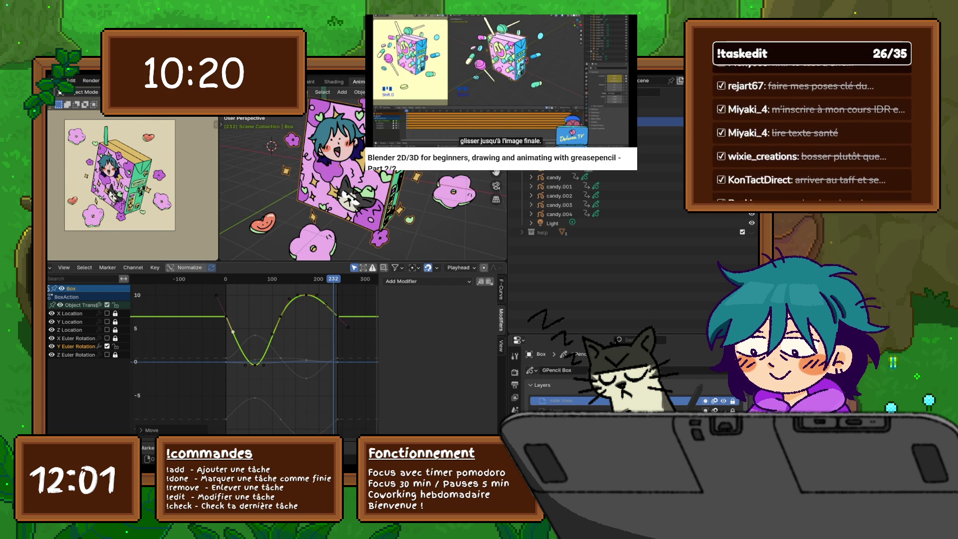
# Adjust the Z Euler Rotation curve's handles, including the keyframe near frame 232.
pyautogui.hotkey('alt', 'a')
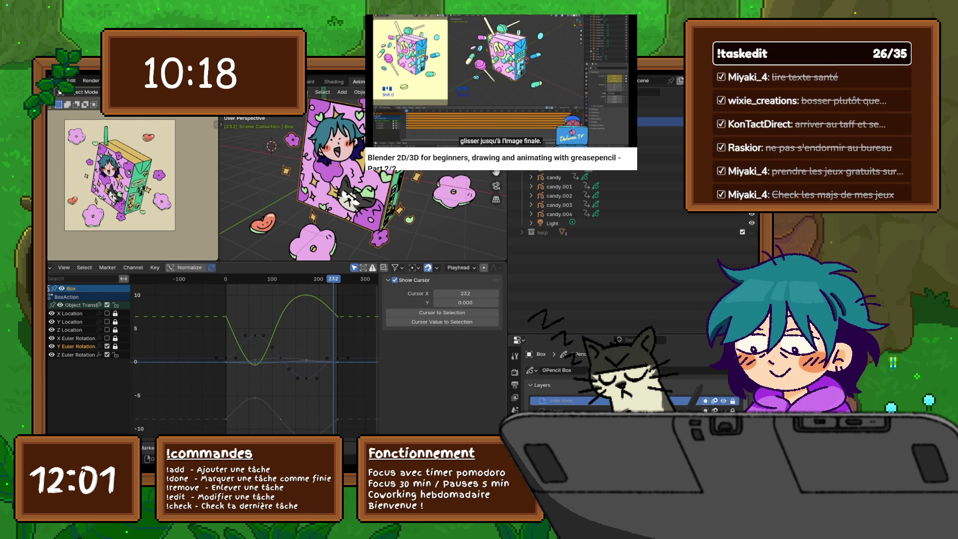
pyautogui.click(221, 353)
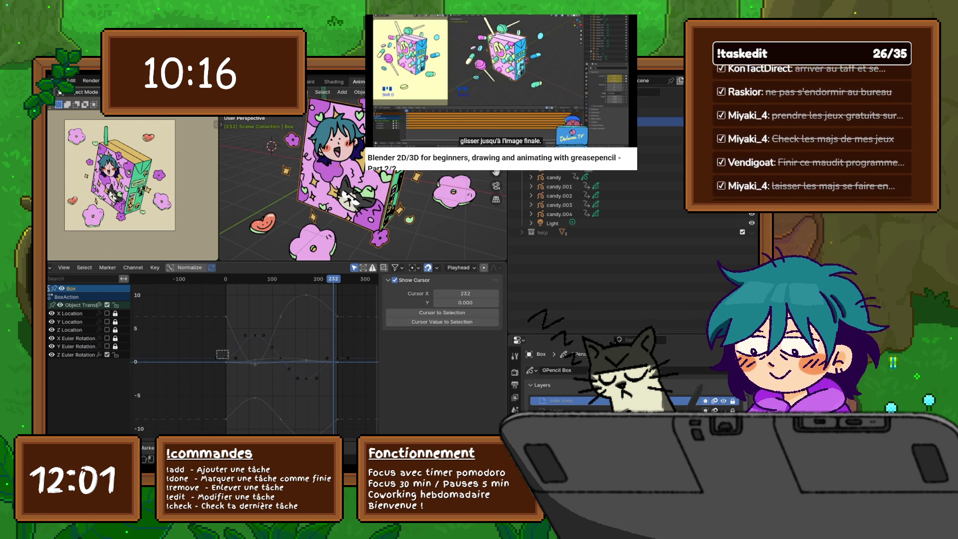
pyautogui.moveTo(245, 335); pyautogui.dragTo(240, 341)
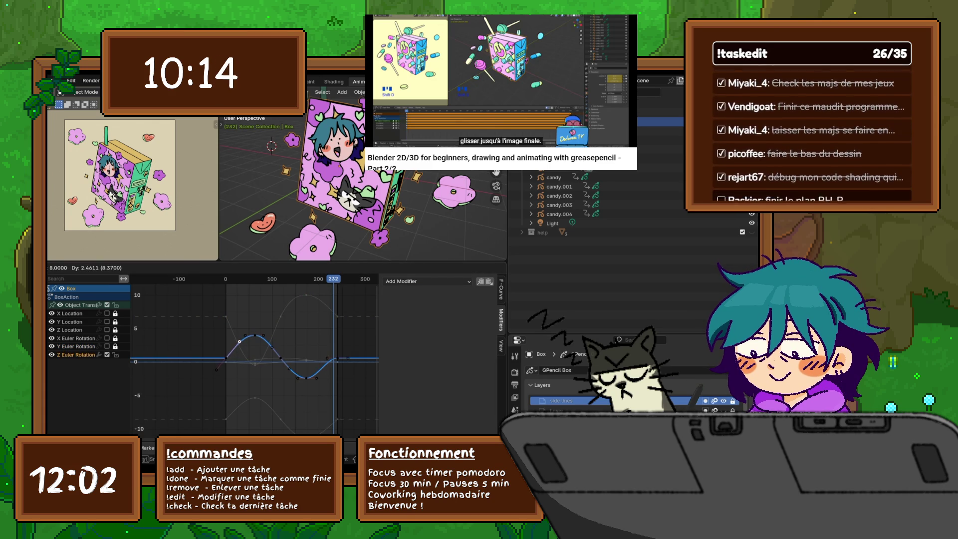
pyautogui.moveTo(327, 358); pyautogui.dragTo(328, 367)
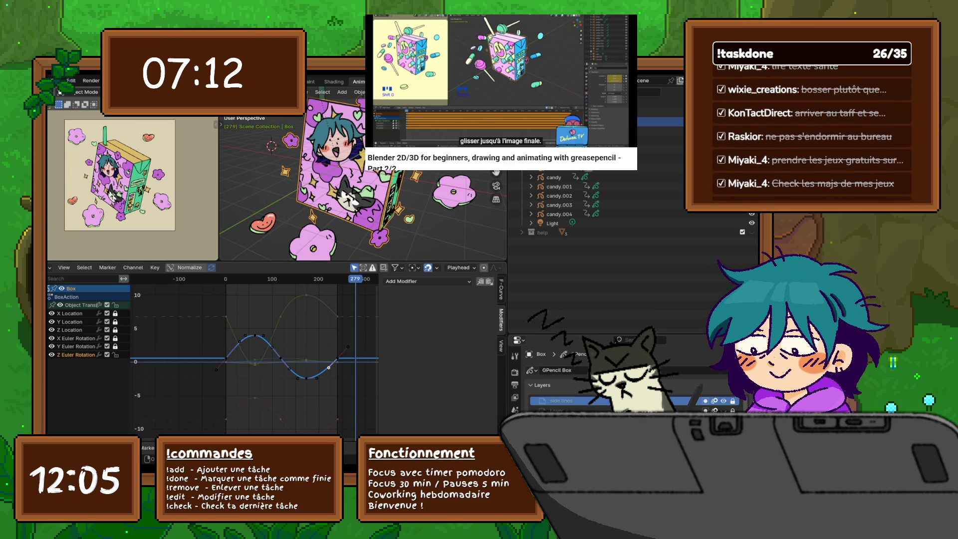
# Deselect all keys, make the 3D view taller, switch the bottom panel to the Timeline, and play.
pyautogui.hotkey('alt', 'a')
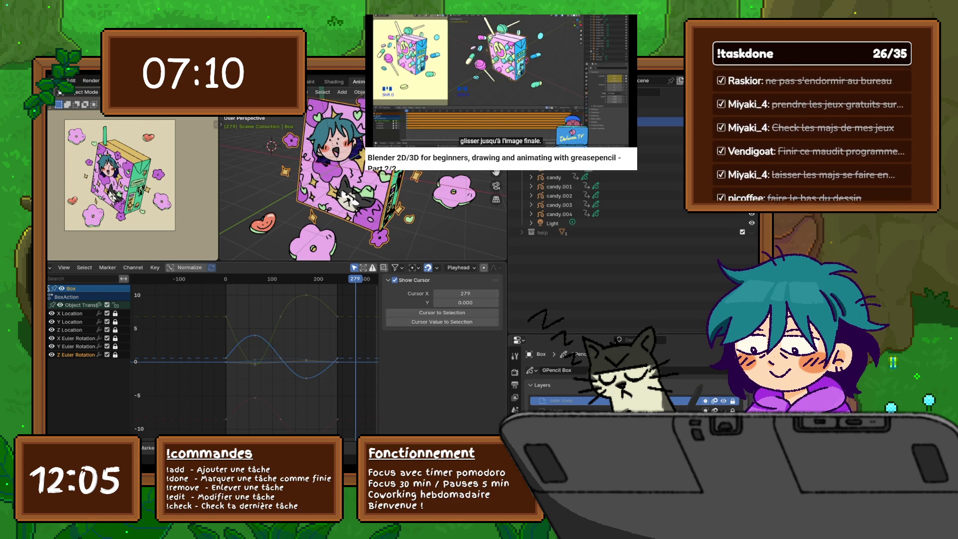
pyautogui.moveTo(299, 262); pyautogui.dragTo(299, 305)
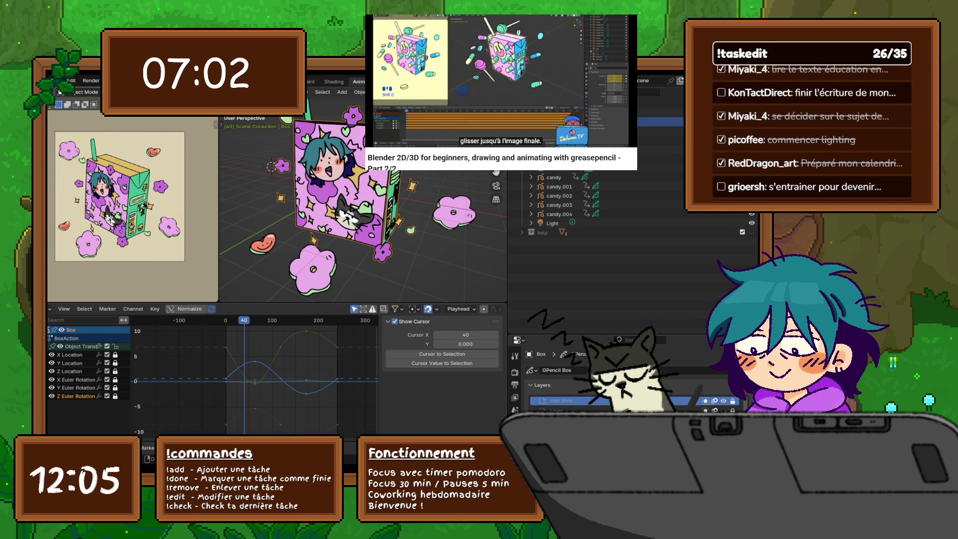
pyautogui.hotkey('ctrl', 'Tab')
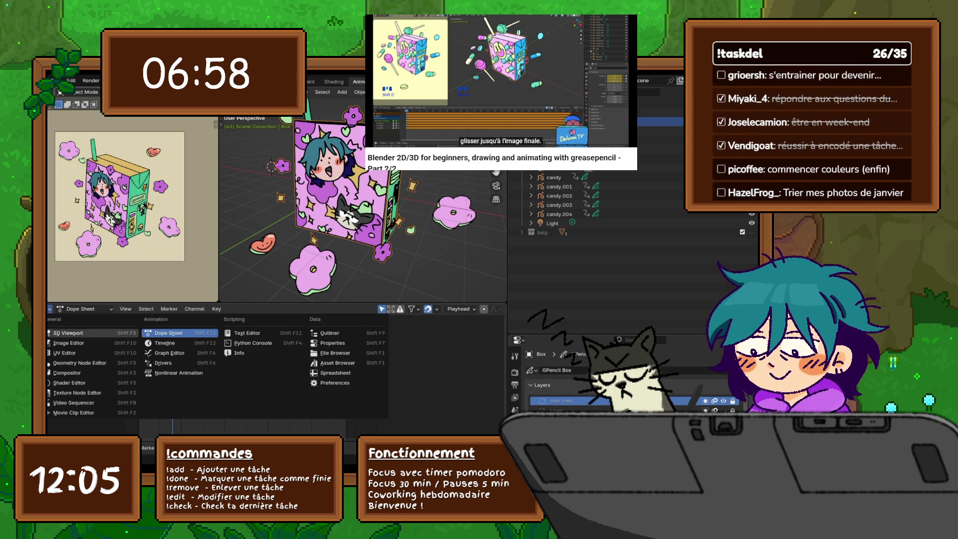
pyautogui.hotkey('shift', 'F12')
pyautogui.press('space')
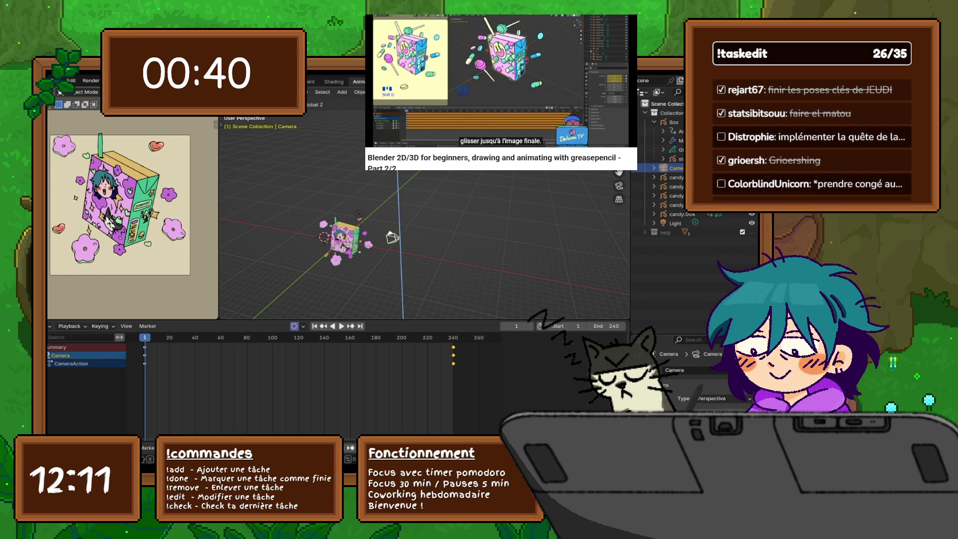
# Move the camera along X, Y and Z, then rotate it toward the juice box.
pyautogui.press('Return')
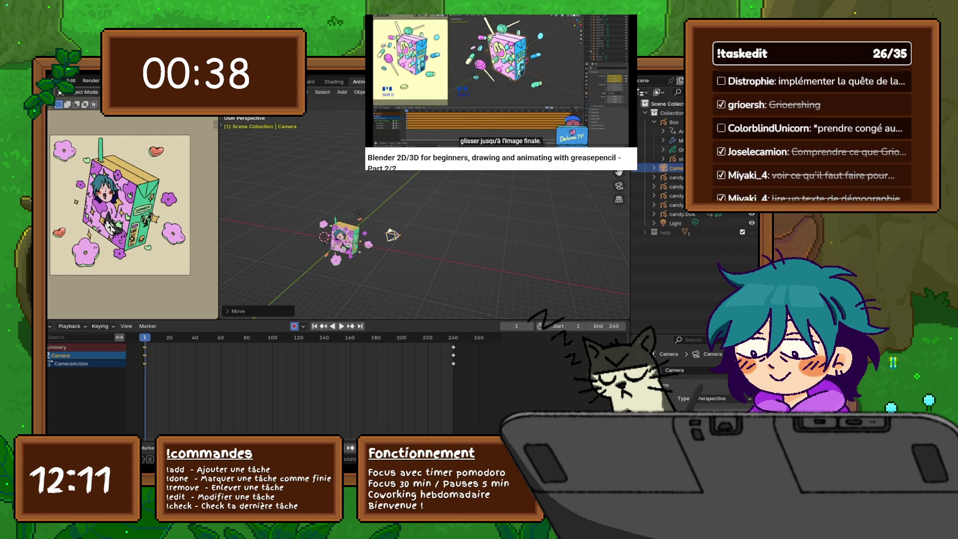
pyautogui.press('g')
pyautogui.press('x')
pyautogui.press('y')
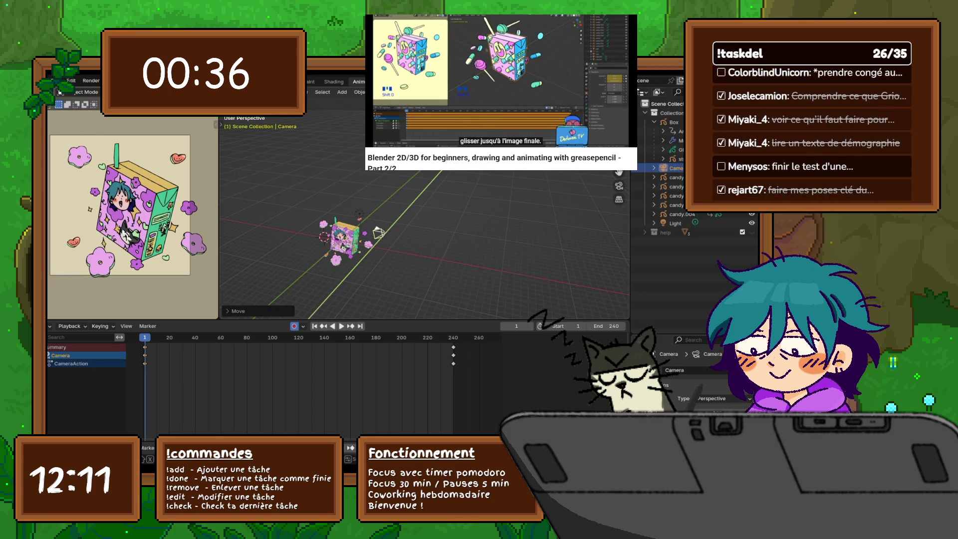
pyautogui.press('Return')
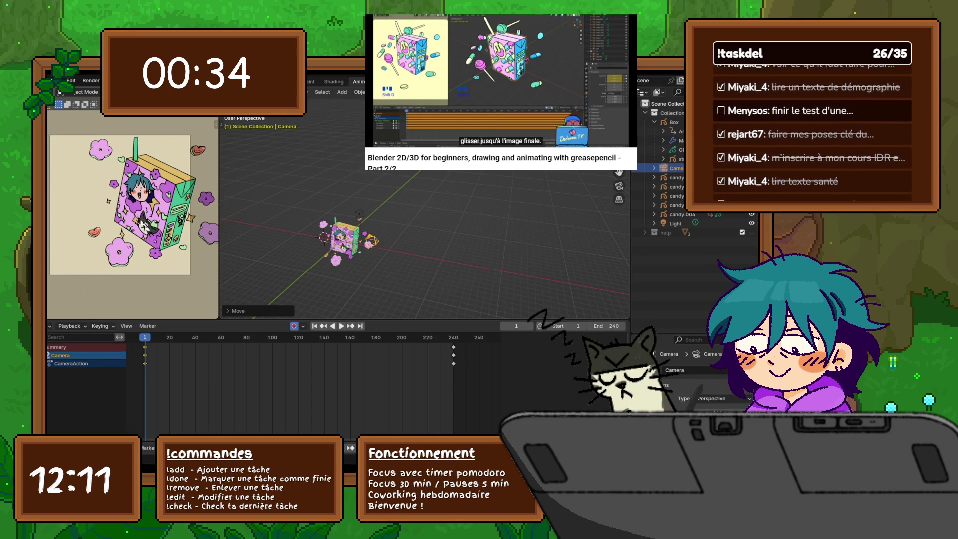
pyautogui.press('g')
pyautogui.press('z')
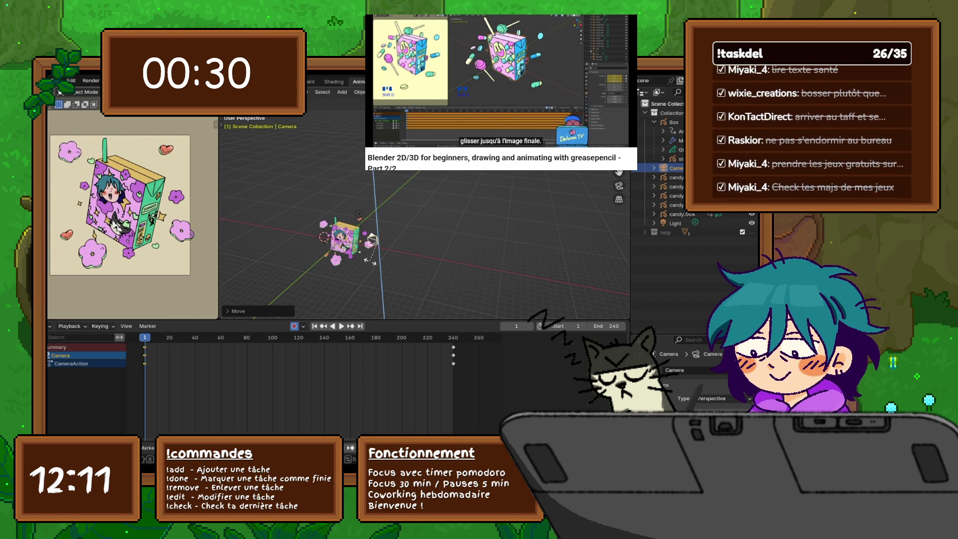
pyautogui.press('r')
pyautogui.click(370, 261)
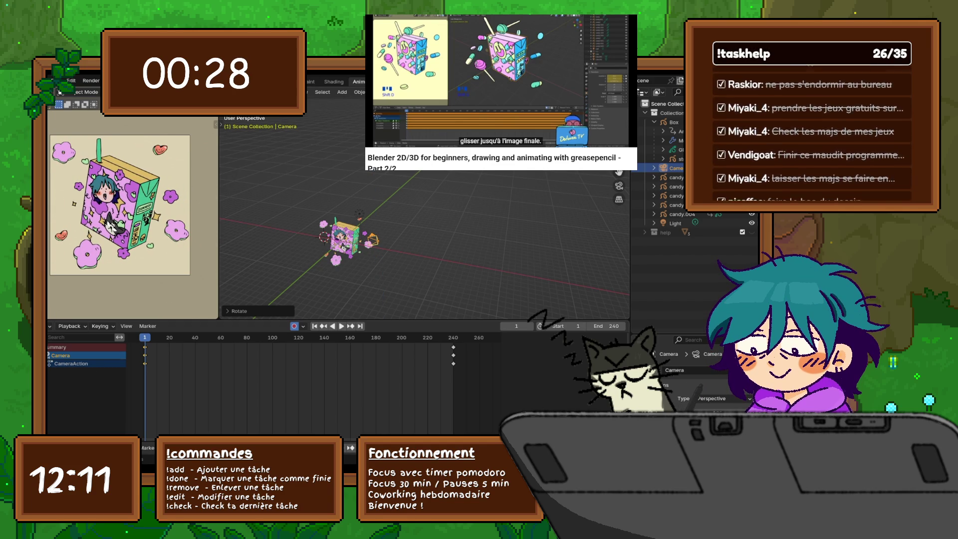
# Change the interpolation of the camera's frame-240 keyframes and preview the motion.
pyautogui.press('i')
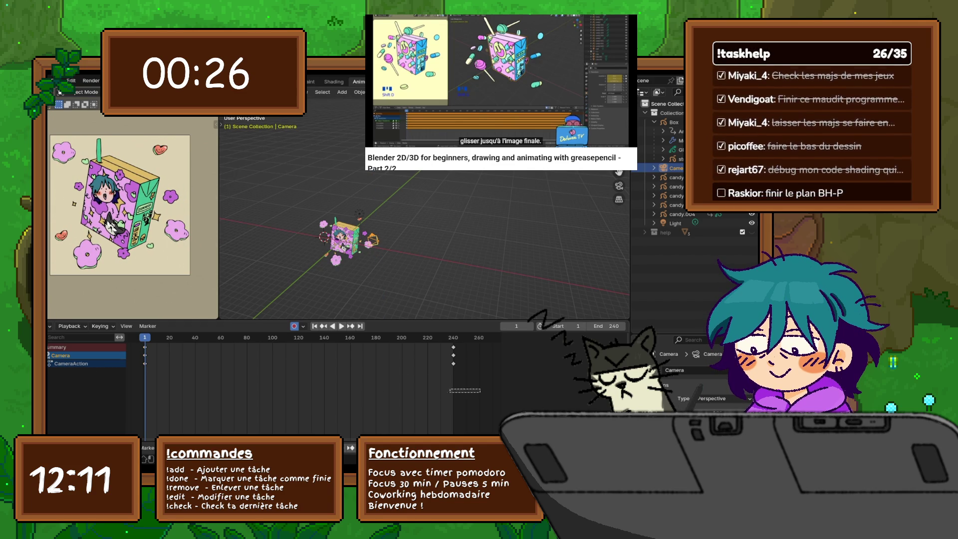
pyautogui.press('a')
pyautogui.rightClick(119, 345)
pyautogui.moveTo(119, 345)
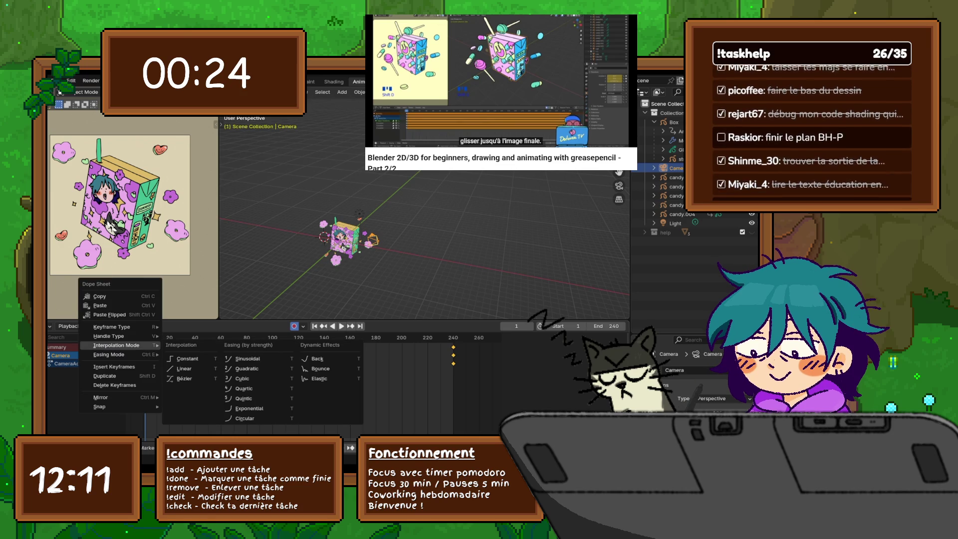
pyautogui.click(183, 368)
pyautogui.press('space')
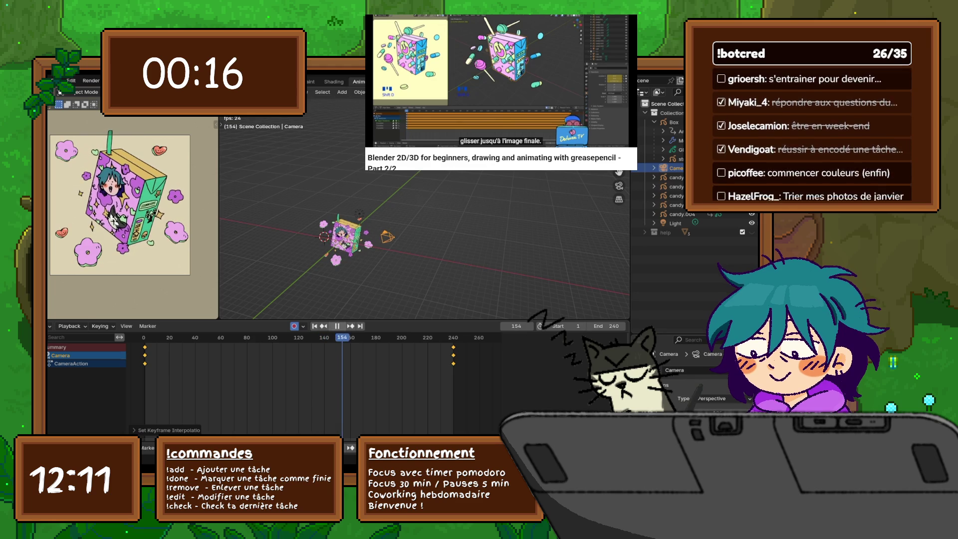
pyautogui.press('Escape')
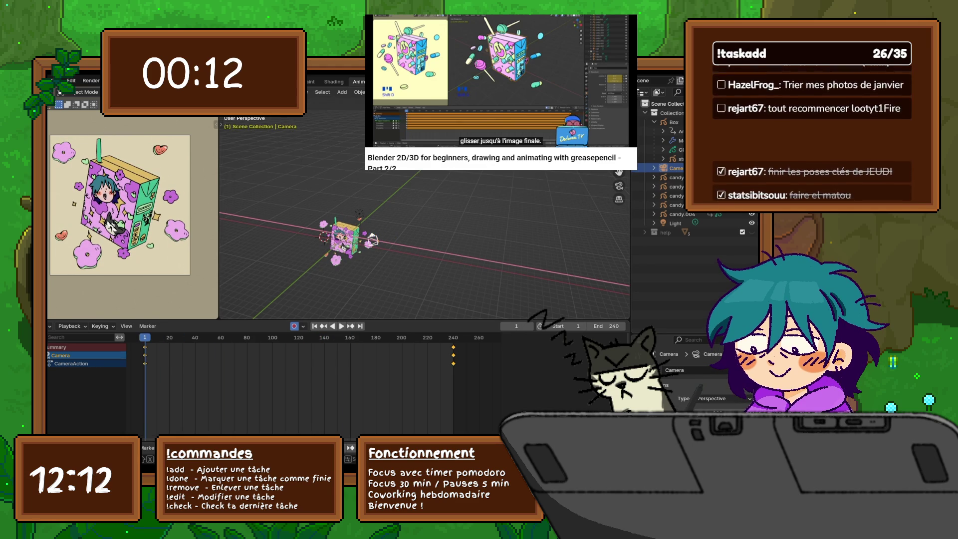
# Move the camera along X and Y, cancelling a trial vertical move.
pyautogui.press('g')
pyautogui.press('x')
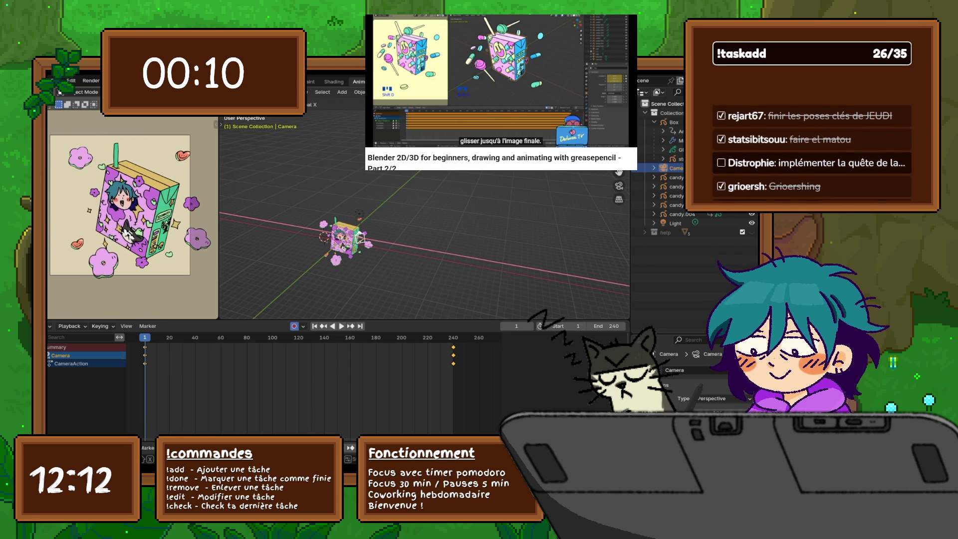
pyautogui.press('Return')
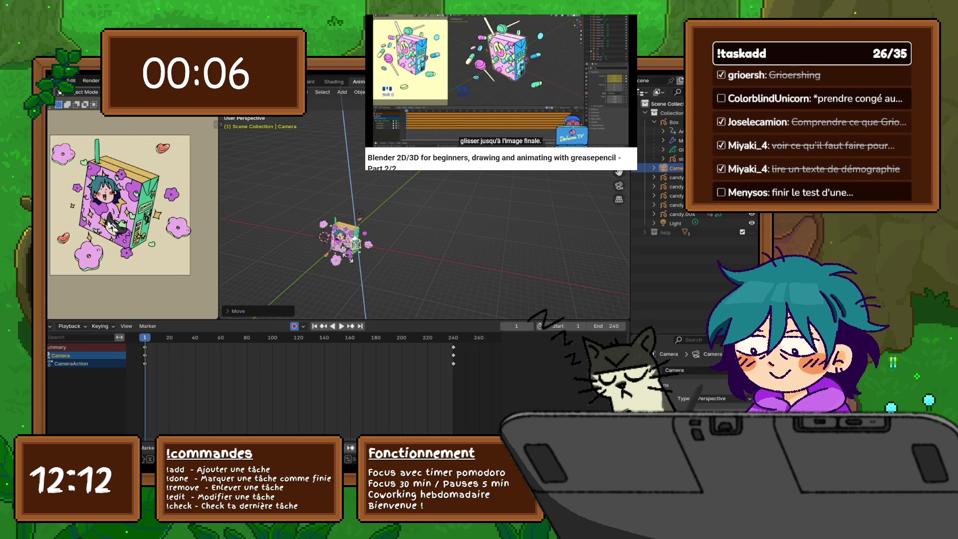
pyautogui.press('Return')
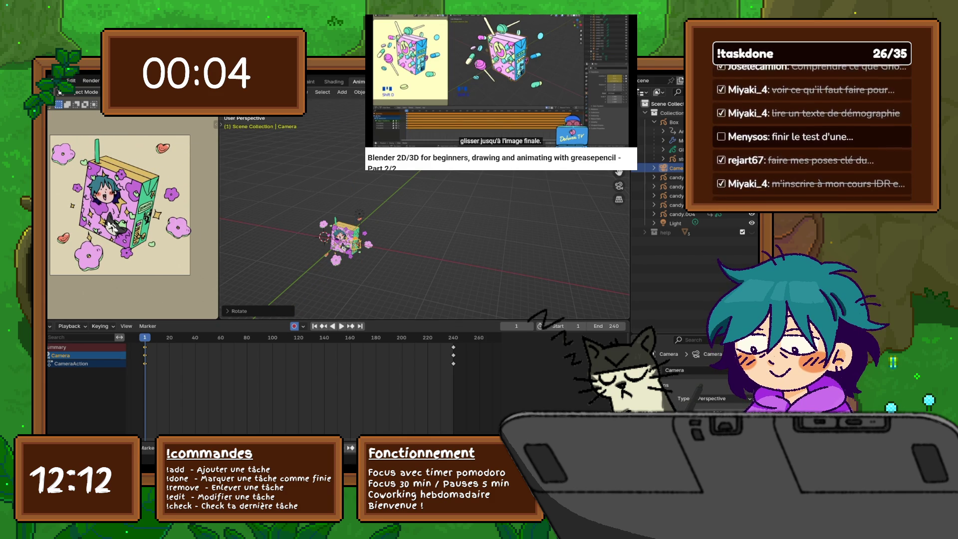
pyautogui.press('g')
pyautogui.press('y')
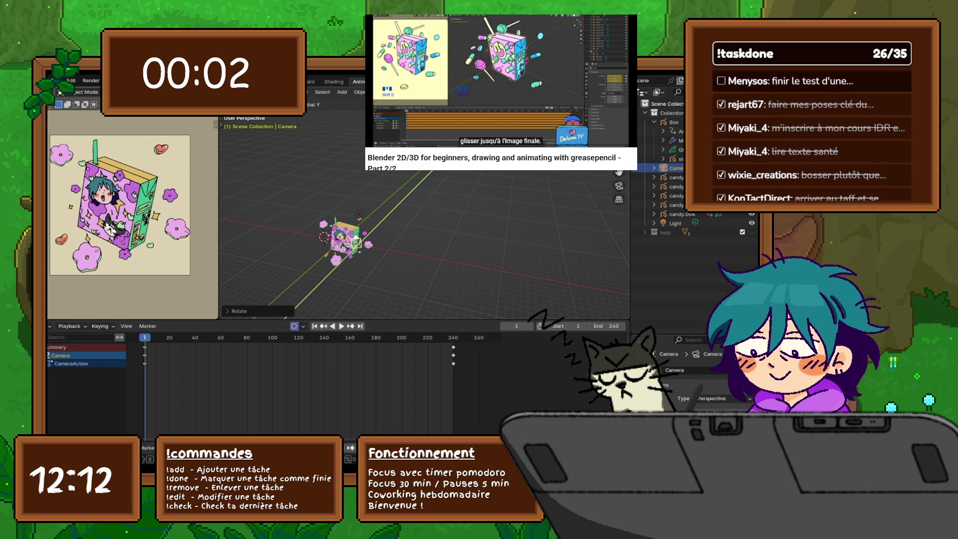
pyautogui.press('z')
pyautogui.press('Escape')
# Rotate the camera around X, reposition it, and play the camera animation.
pyautogui.press('r')
pyautogui.press('x')
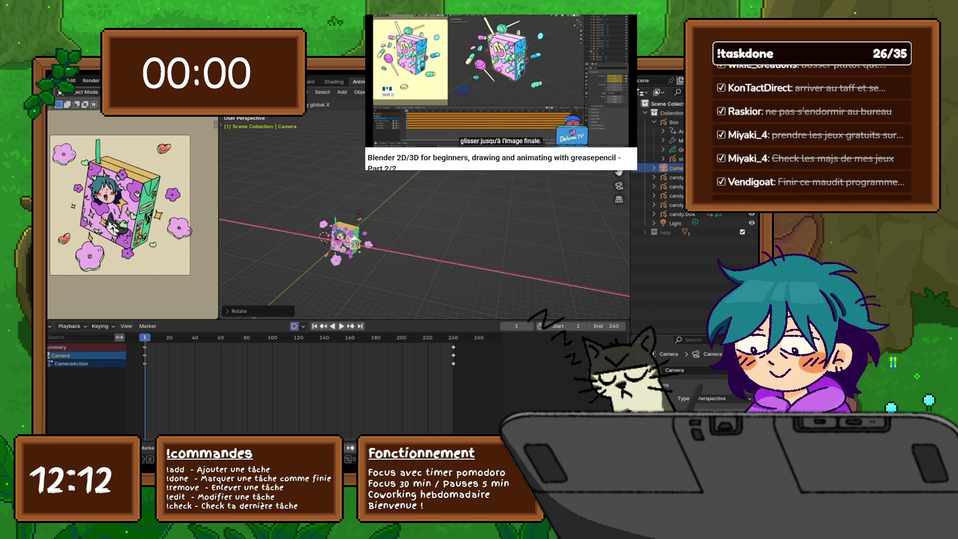
pyautogui.press('g')
pyautogui.press('Return')
pyautogui.press('space')
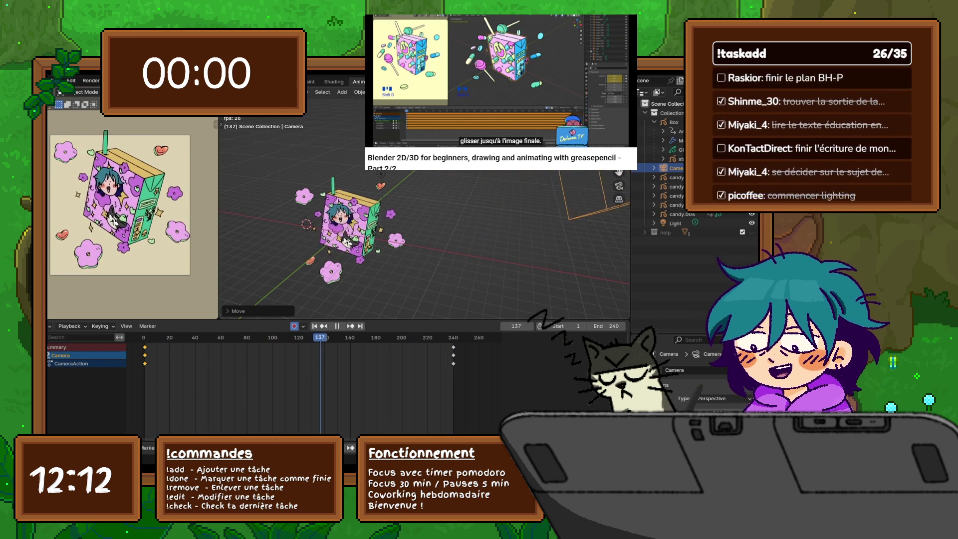
# Save the juice-box animation file from the File menu.
pyautogui.click(60, 92)
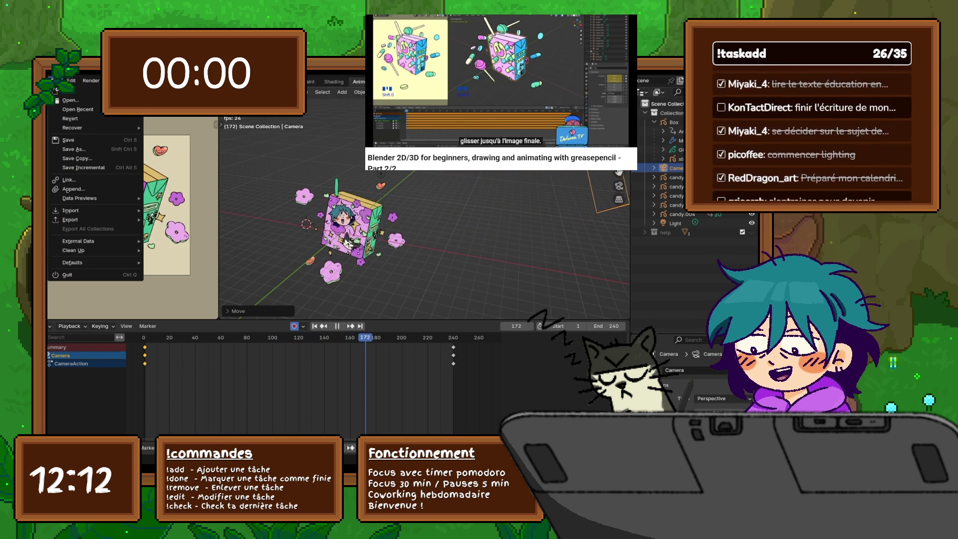
pyautogui.click(60, 92)
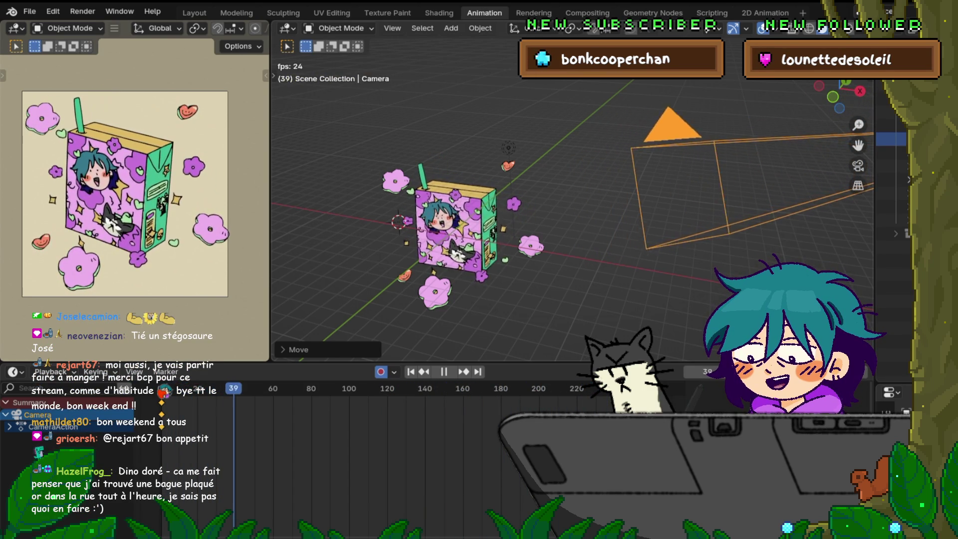
# Halt the looping juice-box animation so it rests on frame 55.
pyautogui.press('space')
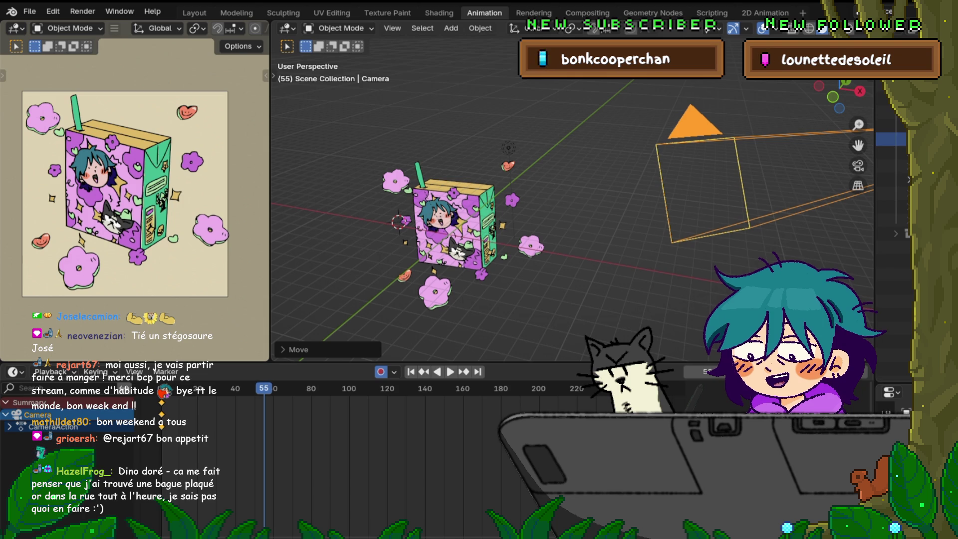